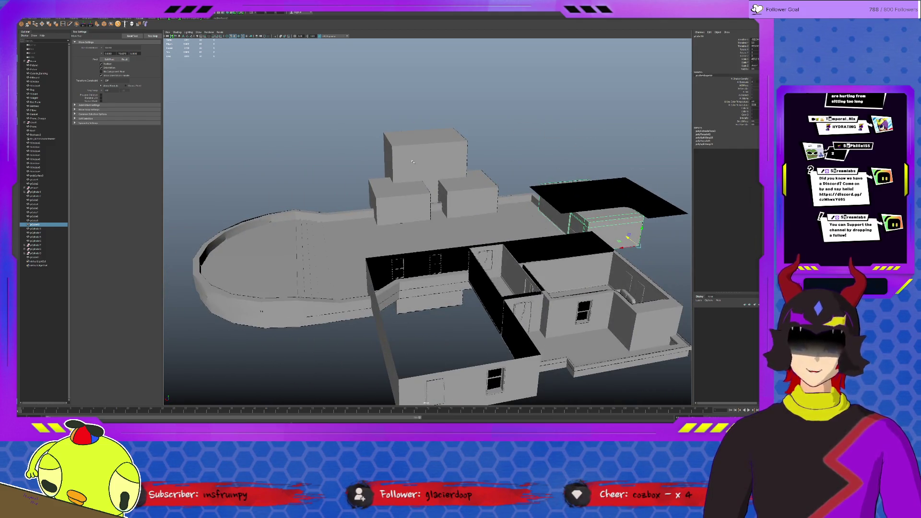
Delete the box stacked on top, then tumble the view toward the curved rooftop end
{"action": "left_click", "coordinate": [412, 161]}
{"action": "key", "text": "Delete"}
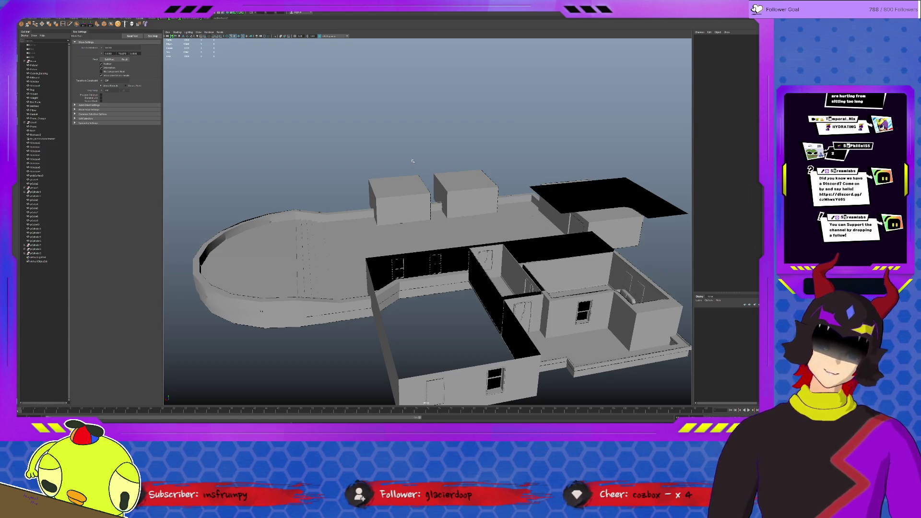
{"action": "scroll", "coordinate": [419, 167], "scroll_direction": "up", "scroll_amount": 5}
{"action": "mouse_move", "coordinate": [422, 173]}
{"action": "left_mouse_down", "text": "alt"}
{"action": "mouse_move", "coordinate": [459, 247]}
{"action": "mouse_move", "coordinate": [475, 247]}
{"action": "mouse_move", "coordinate": [395, 241]}
{"action": "mouse_move", "coordinate": [433, 206]}
{"action": "mouse_move", "coordinate": [407, 194]}
{"action": "left_mouse_up", "text": "alt"}
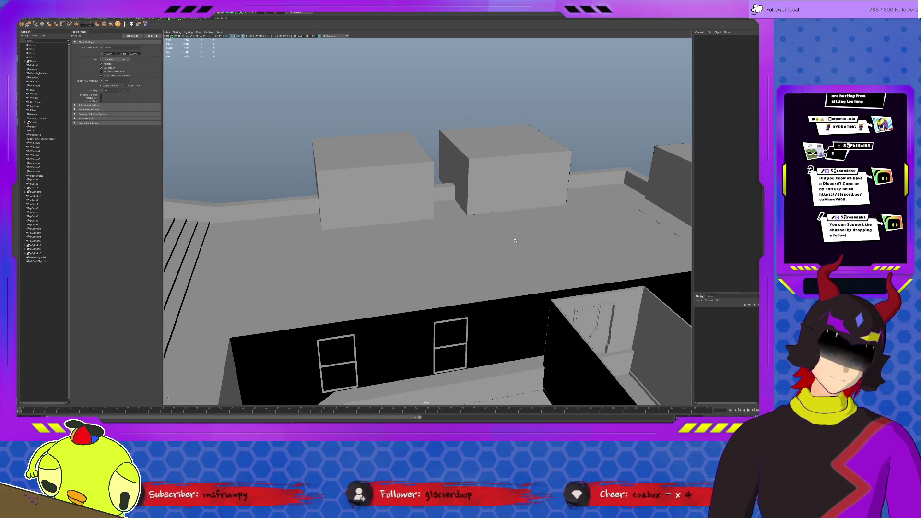
{"action": "left_click", "coordinate": [419, 141]}
{"action": "scroll", "coordinate": [424, 189], "scroll_direction": "down", "scroll_amount": 5}
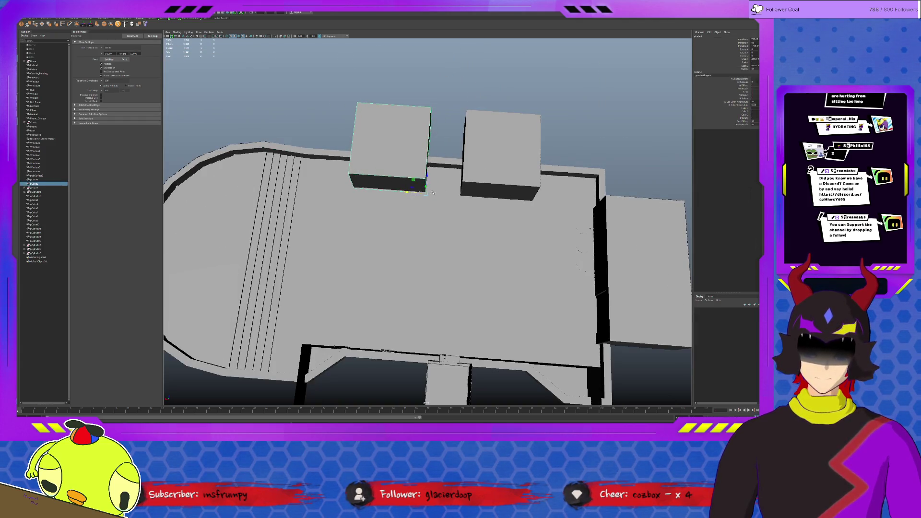
Slide the left rooftop box slightly left, leaving a narrow gap between the two units
{"action": "left_click", "coordinate": [468, 193]}
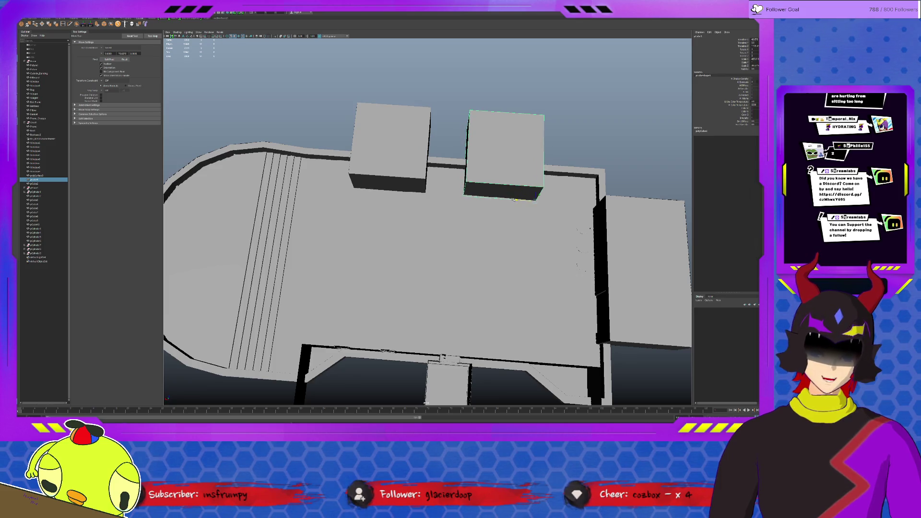
{"action": "left_click", "coordinate": [404, 180]}
{"action": "scroll", "coordinate": [460, 206], "scroll_direction": "up", "scroll_amount": 5}
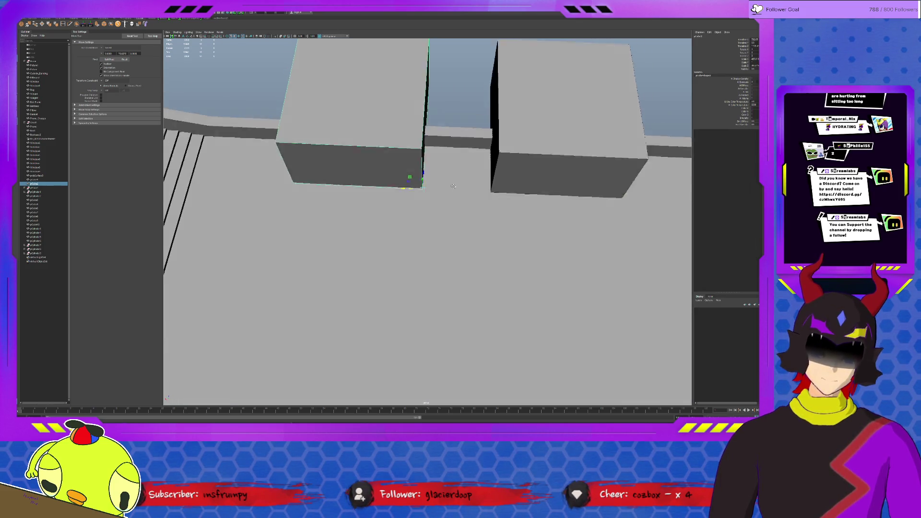
{"action": "left_click_drag", "start_coordinate": [460, 207], "coordinate": [456, 174], "text": "alt"}
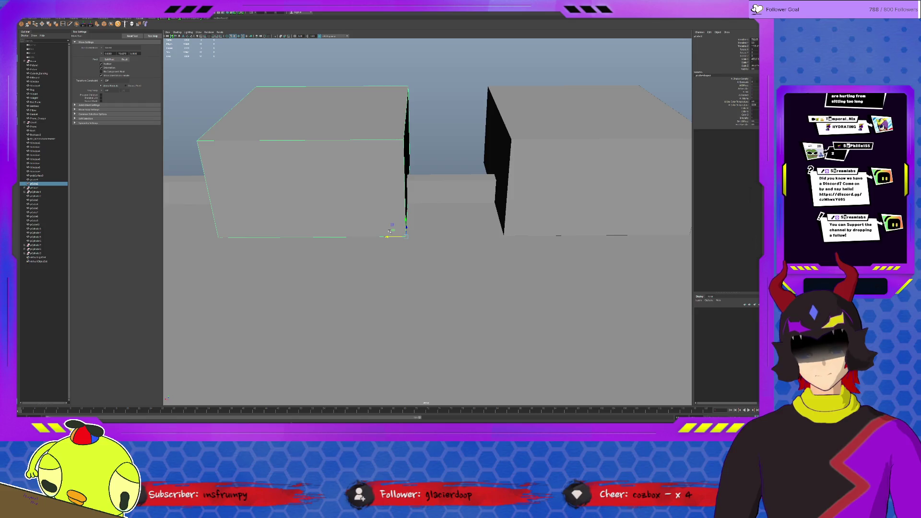
{"action": "scroll", "coordinate": [427, 278], "scroll_direction": "down", "scroll_amount": 10}
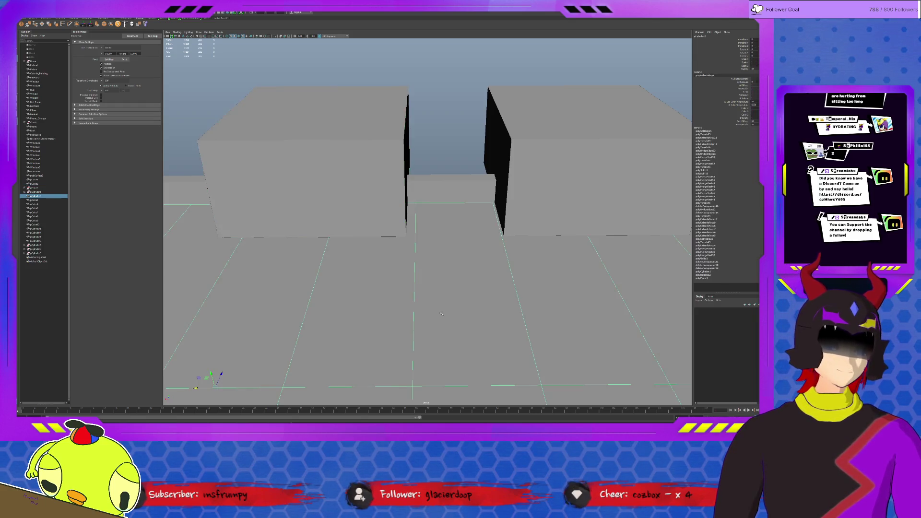
Select a rooftop box and try scaling it down, then undo the resize
{"action": "left_click_drag", "start_coordinate": [518, 260], "coordinate": [604, 274], "text": "alt"}
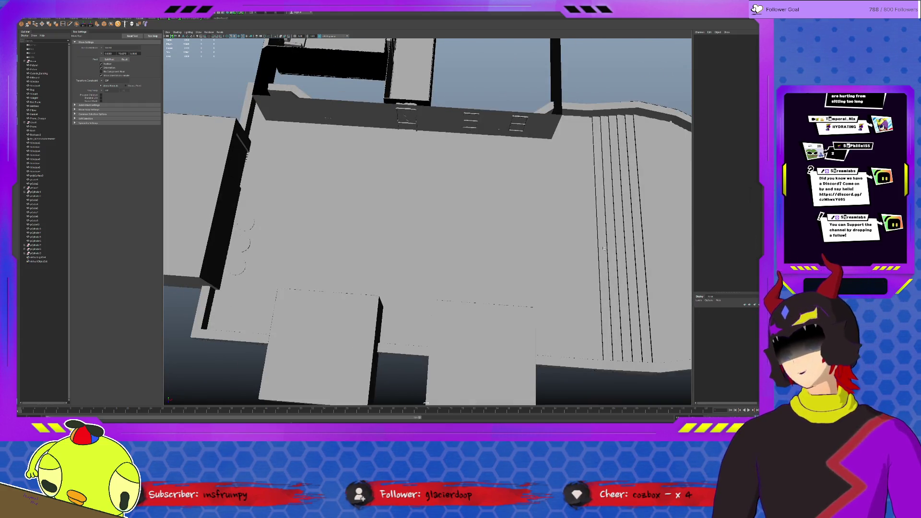
{"action": "scroll", "coordinate": [603, 248], "scroll_direction": "up", "scroll_amount": 3}
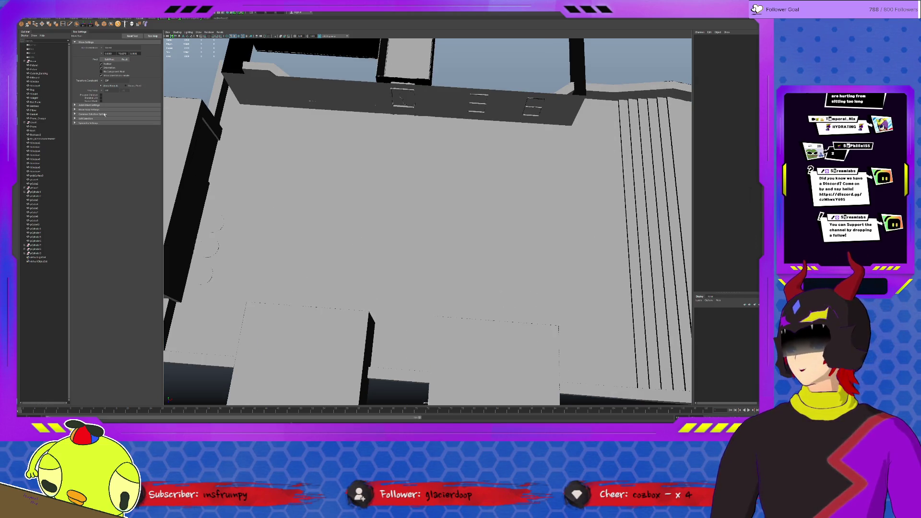
{"action": "scroll", "coordinate": [306, 249], "scroll_direction": "down", "scroll_amount": 3}
{"action": "left_click", "coordinate": [352, 294]}
{"action": "key", "text": "r"}
{"action": "mouse_move", "coordinate": [312, 312]}
{"action": "left_mouse_down"}
{"action": "mouse_move", "coordinate": [293, 302]}
{"action": "mouse_move", "coordinate": [269, 253]}
{"action": "mouse_move", "coordinate": [345, 262]}
{"action": "left_mouse_up"}
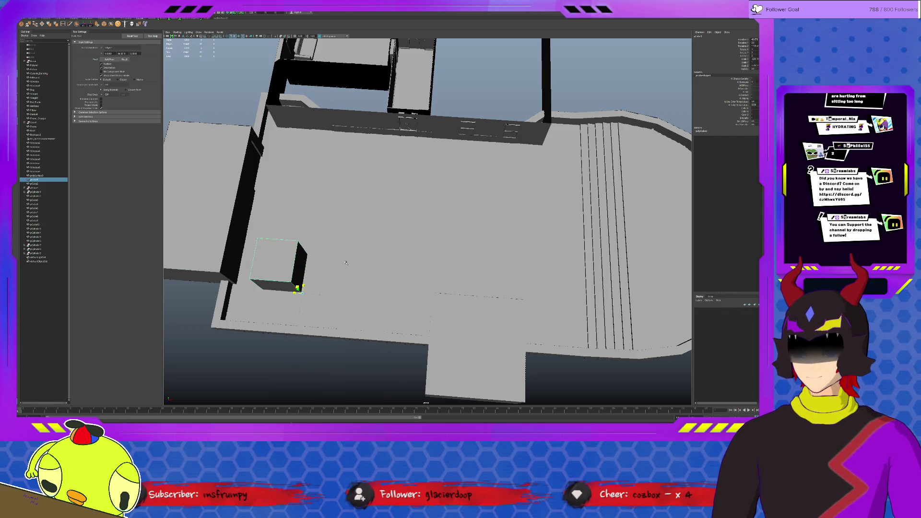
{"action": "key", "text": "ctrl+z"}
Duplicate the box and move the copy toward the back wall
{"action": "key", "text": "w"}
{"action": "key", "text": "ctrl+d"}
{"action": "mouse_move", "coordinate": [314, 308]}
{"action": "left_mouse_down"}
{"action": "mouse_move", "coordinate": [338, 197]}
{"action": "mouse_move", "coordinate": [323, 201]}
{"action": "mouse_move", "coordinate": [328, 186]}
{"action": "mouse_move", "coordinate": [309, 144]}
{"action": "mouse_move", "coordinate": [318, 139]}
{"action": "left_mouse_up"}
Frame the small box and nudge it slightly right so it sits snug against the back wall
{"action": "key", "text": "w"}
{"action": "key", "text": "f"}
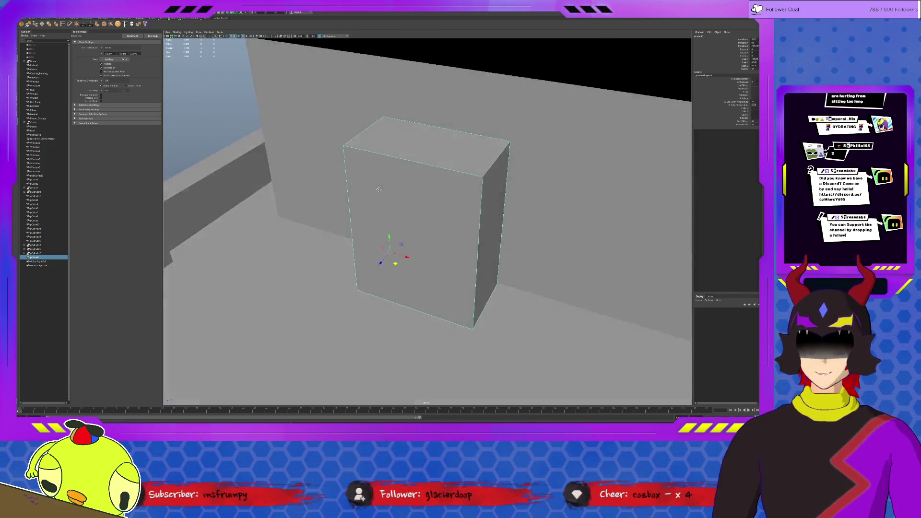
{"action": "left_click_drag", "start_coordinate": [371, 194], "coordinate": [422, 257], "text": "alt"}
{"action": "middle_click_drag", "start_coordinate": [391, 264], "coordinate": [395, 263]}
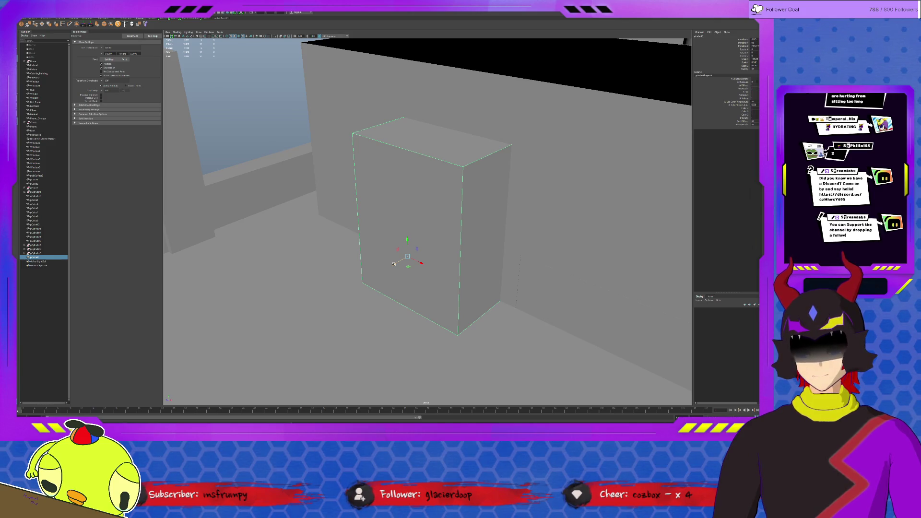
{"action": "right_click_drag", "start_coordinate": [394, 264], "coordinate": [341, 202], "text": "alt"}
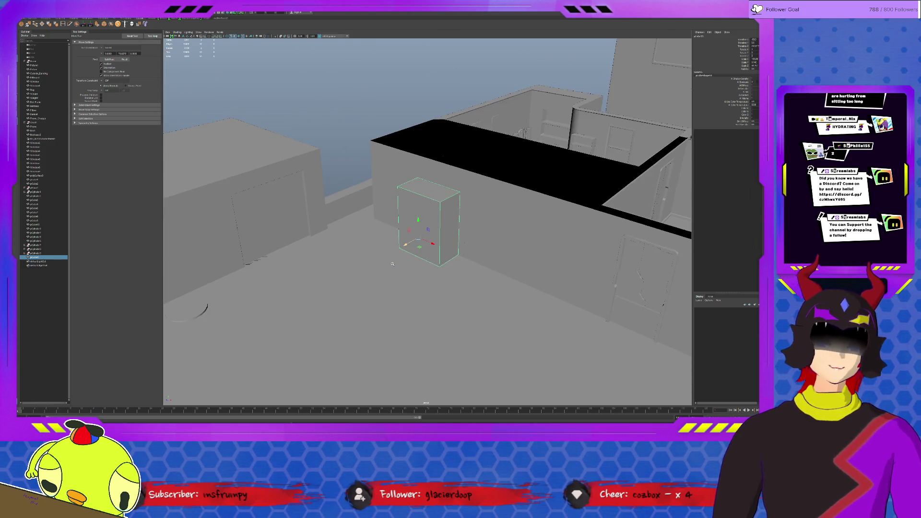
{"action": "left_click", "coordinate": [342, 202]}
{"action": "left_click_drag", "start_coordinate": [205, 308], "coordinate": [362, 253], "text": "alt"}
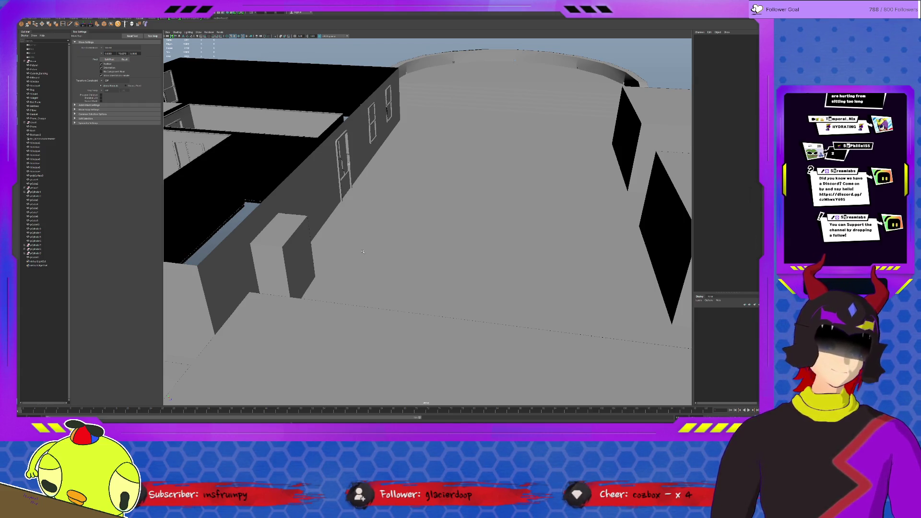
{"action": "mouse_move", "coordinate": [363, 251]}
{"action": "left_mouse_down", "text": "alt"}
{"action": "mouse_move", "coordinate": [471, 254]}
{"action": "mouse_move", "coordinate": [457, 252]}
{"action": "mouse_move", "coordinate": [419, 321]}
{"action": "mouse_move", "coordinate": [529, 263]}
{"action": "left_mouse_up", "text": "alt"}
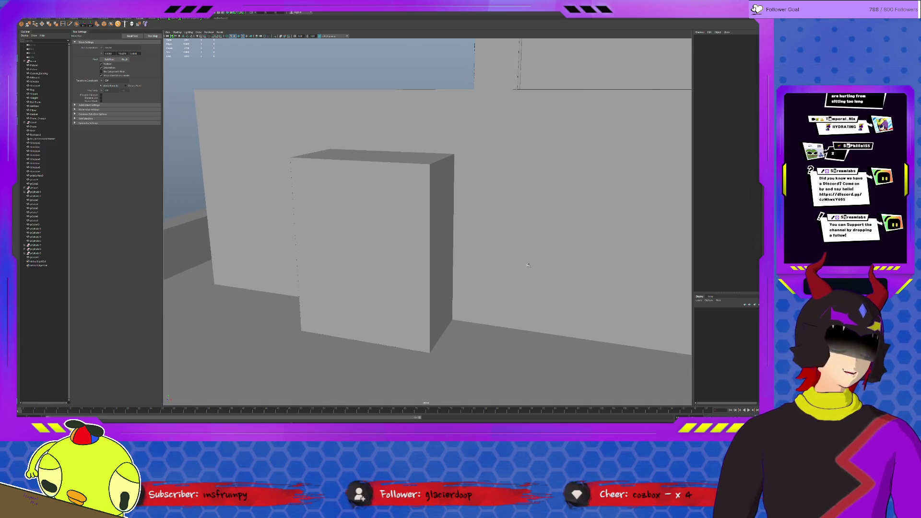
{"action": "left_click_drag", "start_coordinate": [409, 390], "coordinate": [424, 375], "text": "alt"}
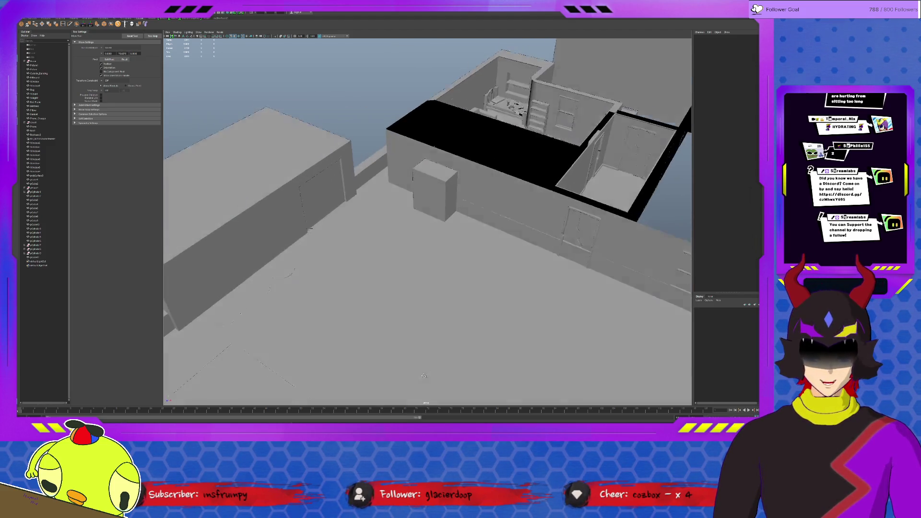
{"action": "left_click", "coordinate": [163, 294]}
{"action": "mouse_move", "coordinate": [163, 293]}
{"action": "left_mouse_down", "text": "alt"}
{"action": "mouse_move", "coordinate": [343, 296]}
{"action": "mouse_move", "coordinate": [302, 284]}
{"action": "left_mouse_up", "text": "alt"}
{"action": "left_click", "coordinate": [284, 267]}
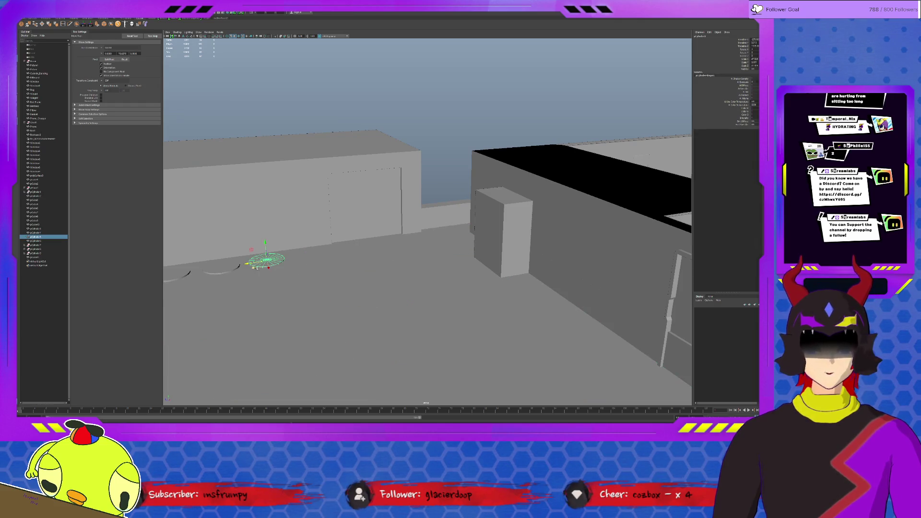
{"action": "mouse_move", "coordinate": [255, 267]}
{"action": "left_mouse_down"}
{"action": "mouse_move", "coordinate": [311, 281]}
{"action": "mouse_move", "coordinate": [315, 315]}
{"action": "mouse_move", "coordinate": [357, 317]}
{"action": "mouse_move", "coordinate": [442, 276]}
{"action": "mouse_move", "coordinate": [446, 283]}
{"action": "left_mouse_up"}
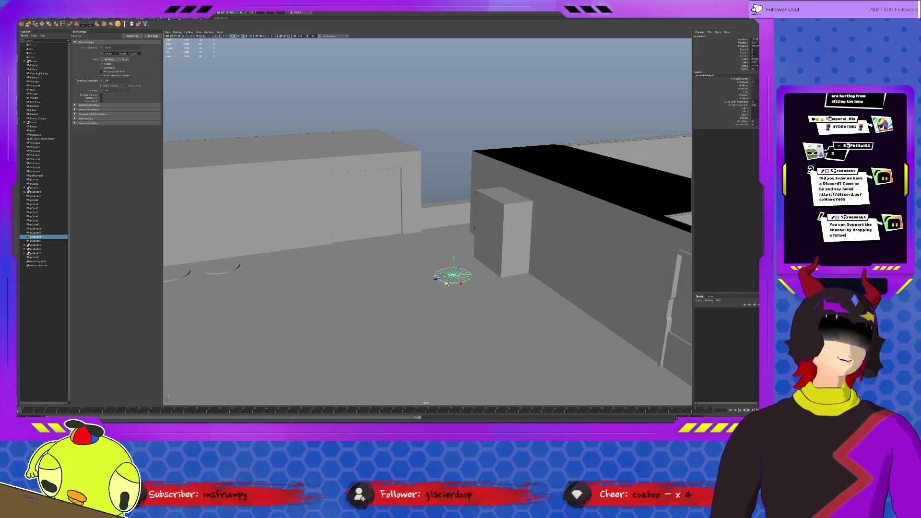
{"action": "key", "text": "ctrl+z"}
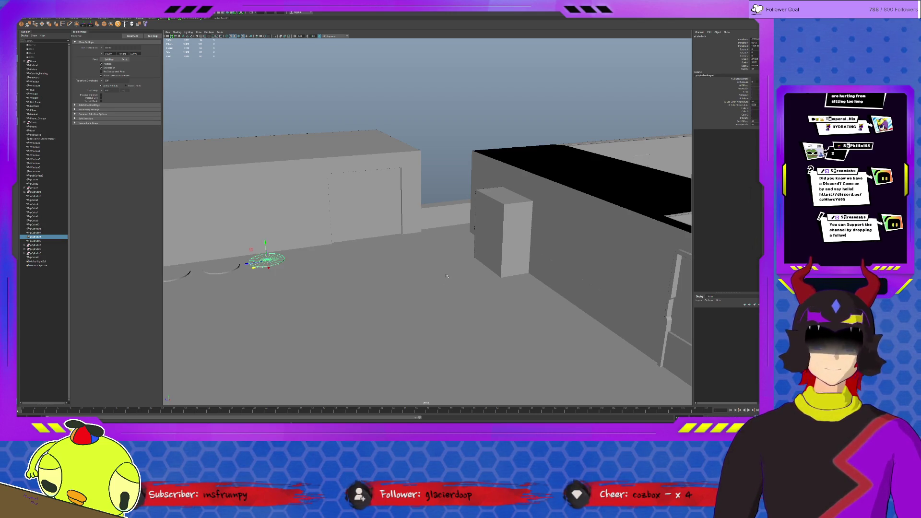
{"action": "left_click", "coordinate": [442, 193]}
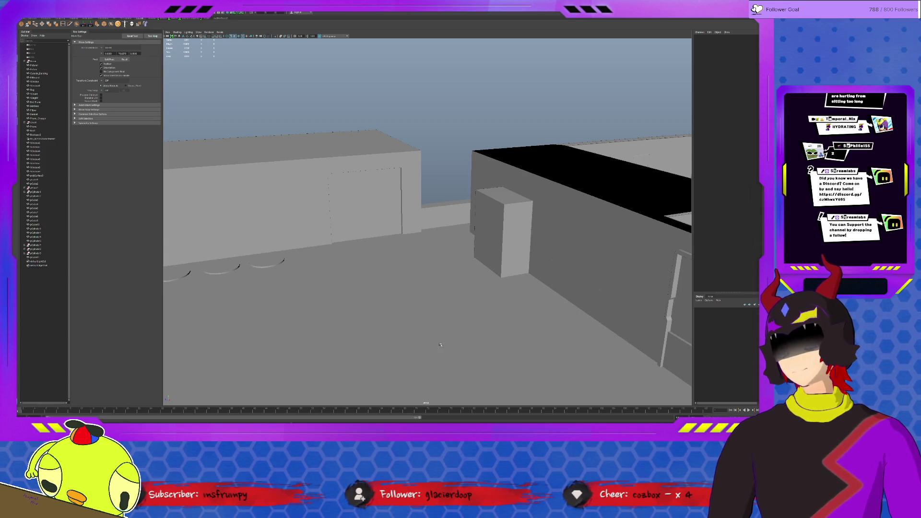
{"action": "mouse_move", "coordinate": [441, 345]}
{"action": "left_mouse_down", "text": "alt"}
{"action": "mouse_move", "coordinate": [495, 367]}
{"action": "mouse_move", "coordinate": [466, 362]}
{"action": "left_mouse_up", "text": "alt"}
{"action": "mouse_move", "coordinate": [468, 355]}
{"action": "left_mouse_down", "text": "alt"}
{"action": "mouse_move", "coordinate": [483, 365]}
{"action": "mouse_move", "coordinate": [425, 311]}
{"action": "left_mouse_up", "text": "alt"}
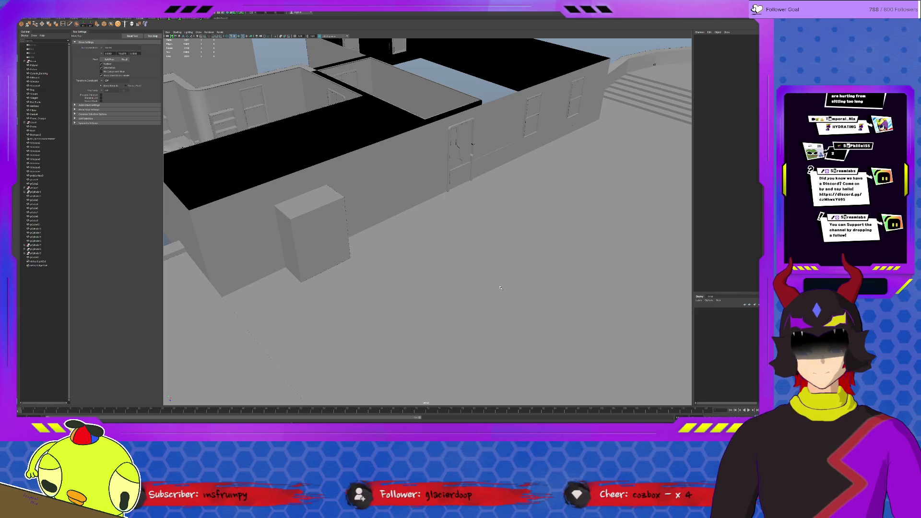
{"action": "mouse_move", "coordinate": [501, 288]}
{"action": "left_mouse_down", "text": "alt"}
{"action": "mouse_move", "coordinate": [411, 292]}
{"action": "mouse_move", "coordinate": [542, 293]}
{"action": "mouse_move", "coordinate": [221, 213]}
{"action": "left_mouse_up", "text": "alt"}
{"action": "mouse_move", "coordinate": [434, 249]}
{"action": "left_mouse_down", "text": "alt"}
{"action": "mouse_move", "coordinate": [433, 261]}
{"action": "mouse_move", "coordinate": [417, 261]}
{"action": "mouse_move", "coordinate": [490, 263]}
{"action": "mouse_move", "coordinate": [474, 265]}
{"action": "left_mouse_up", "text": "alt"}
{"action": "scroll", "coordinate": [474, 264], "scroll_direction": "down", "scroll_amount": 5}
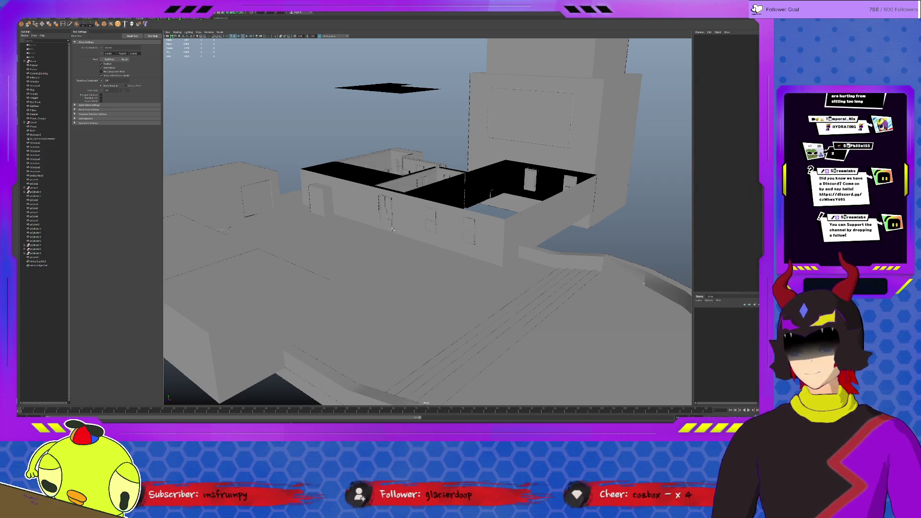
{"action": "left_click", "coordinate": [323, 210]}
Duplicate the tall wall box and slide the copy along the wall beside the original
{"action": "key", "text": "f"}
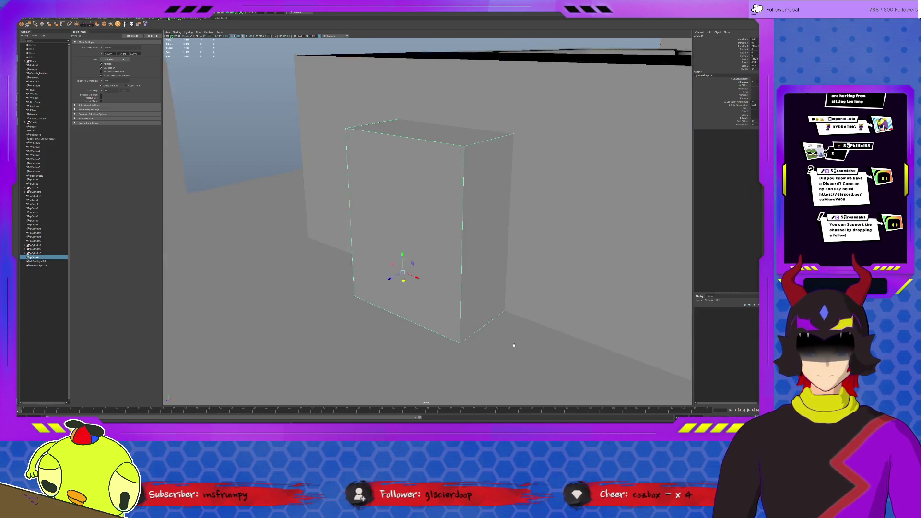
{"action": "mouse_move", "coordinate": [531, 344]}
{"action": "left_mouse_down", "text": "alt"}
{"action": "mouse_move", "coordinate": [575, 338]}
{"action": "mouse_move", "coordinate": [561, 347]}
{"action": "mouse_move", "coordinate": [503, 342]}
{"action": "left_mouse_up", "text": "alt"}
{"action": "key", "text": "f"}
{"action": "left_click_drag", "start_coordinate": [455, 314], "coordinate": [428, 283], "text": "alt"}
{"action": "key", "text": "f"}
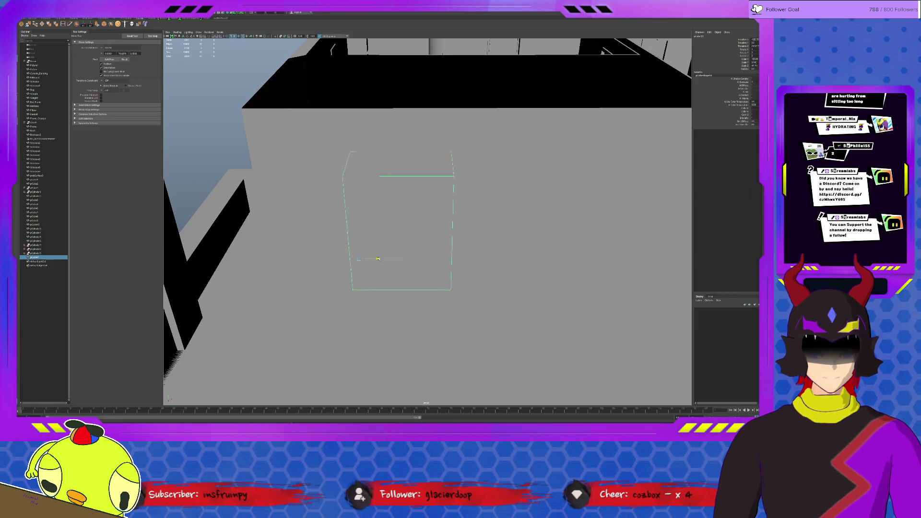
{"action": "key", "text": "ctrl+d"}
{"action": "mouse_move", "coordinate": [404, 258]}
{"action": "left_mouse_down"}
{"action": "mouse_move", "coordinate": [551, 272]}
{"action": "mouse_move", "coordinate": [483, 293]}
{"action": "mouse_move", "coordinate": [548, 294]}
{"action": "left_mouse_up"}
{"action": "scroll", "coordinate": [552, 272], "scroll_direction": "down", "scroll_amount": 5}
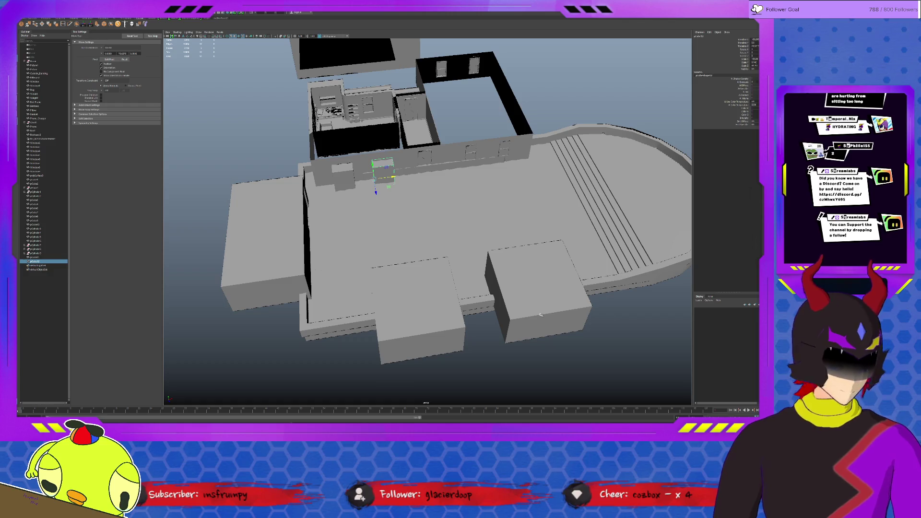
{"action": "left_click_drag", "start_coordinate": [469, 223], "coordinate": [504, 219], "text": "alt"}
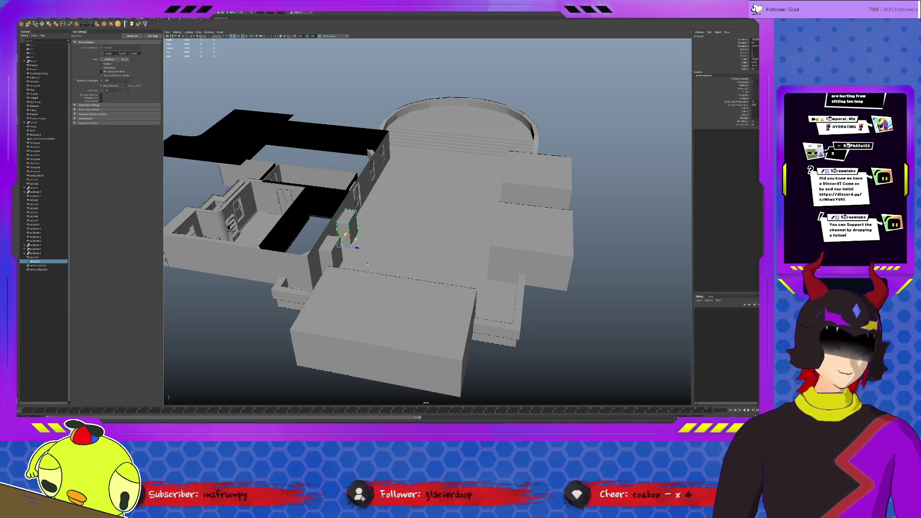
{"action": "scroll", "coordinate": [379, 267], "scroll_direction": "up", "scroll_amount": 5}
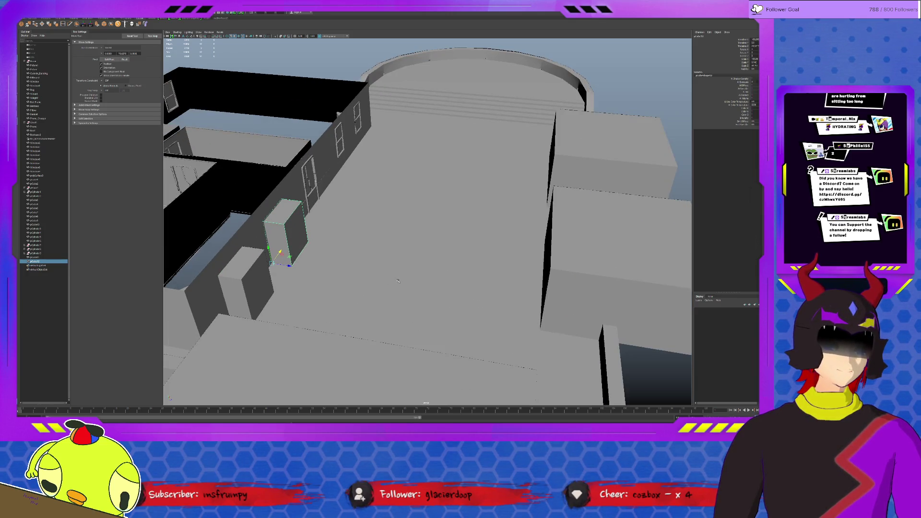
{"action": "scroll", "coordinate": [398, 281], "scroll_direction": "down", "scroll_amount": 3}
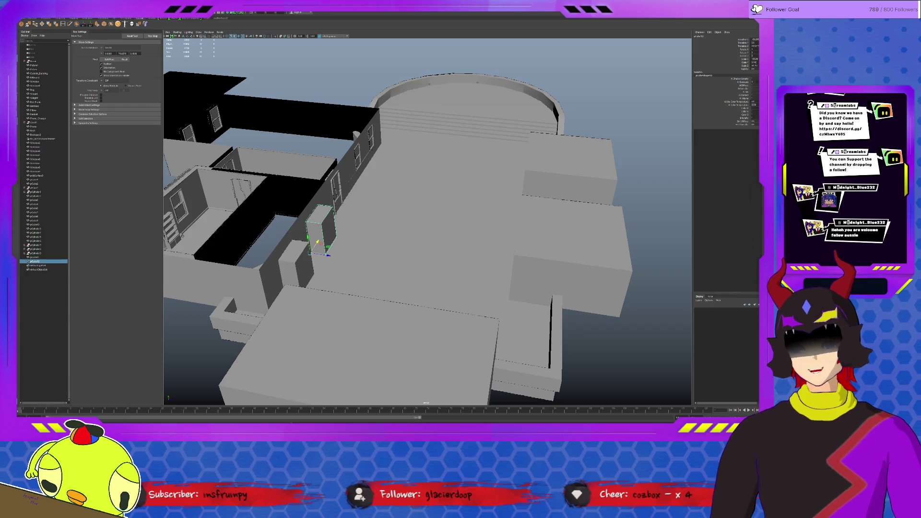
{"action": "left_click", "coordinate": [629, 237]}
{"action": "left_click_drag", "start_coordinate": [599, 240], "coordinate": [630, 237], "text": "alt"}
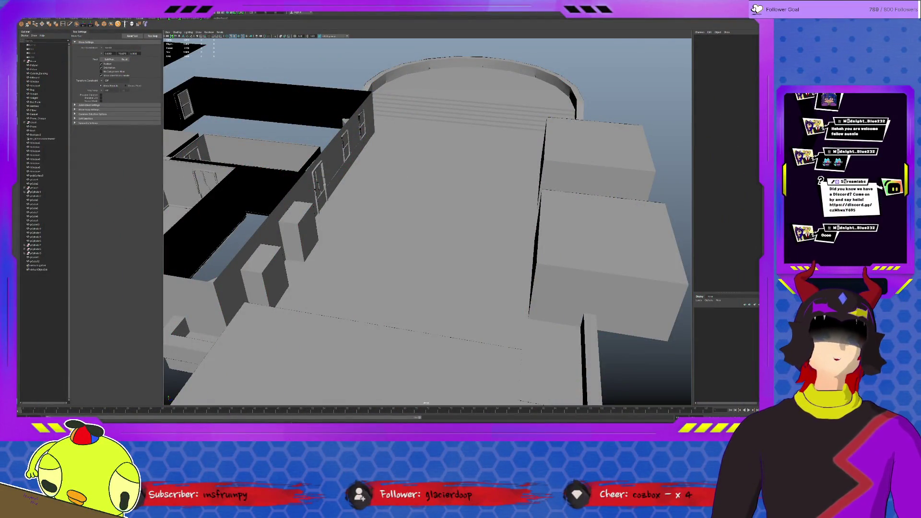
{"action": "scroll", "coordinate": [449, 267], "scroll_direction": "down", "scroll_amount": 3}
{"action": "mouse_move", "coordinate": [448, 267]}
{"action": "left_mouse_down", "text": "alt"}
{"action": "mouse_move", "coordinate": [498, 349]}
{"action": "mouse_move", "coordinate": [476, 315]}
{"action": "left_mouse_up", "text": "alt"}
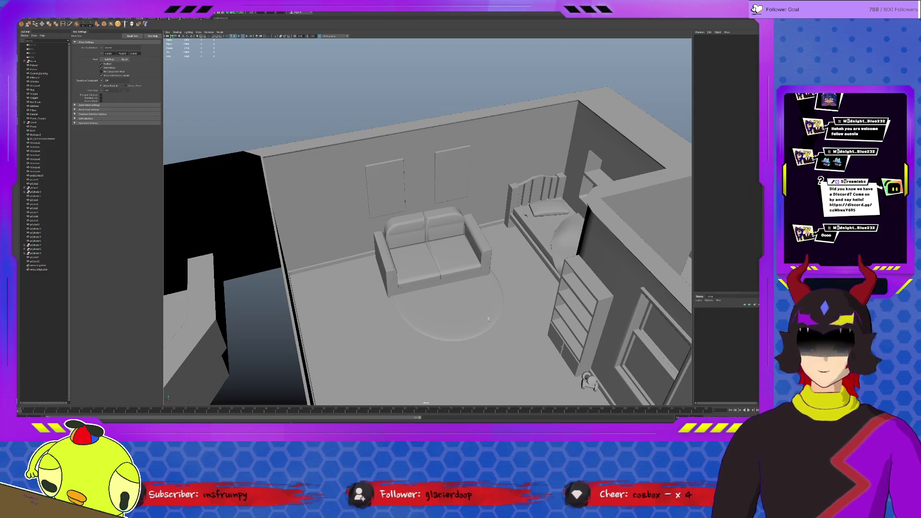
{"action": "scroll", "coordinate": [489, 319], "scroll_direction": "down", "scroll_amount": 10}
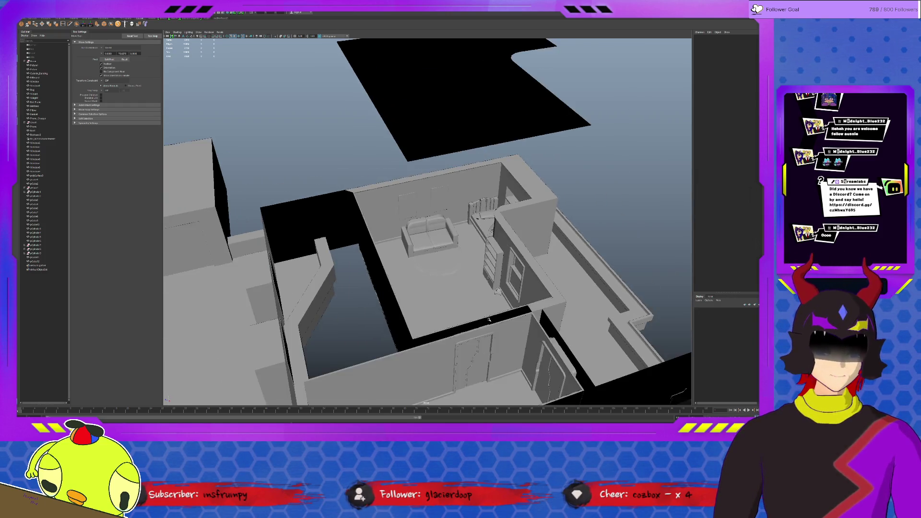
{"action": "left_click_drag", "start_coordinate": [516, 325], "coordinate": [550, 315], "text": "alt"}
{"action": "left_click_drag", "start_coordinate": [559, 266], "coordinate": [413, 240], "text": "alt"}
{"action": "left_click", "coordinate": [311, 203]}
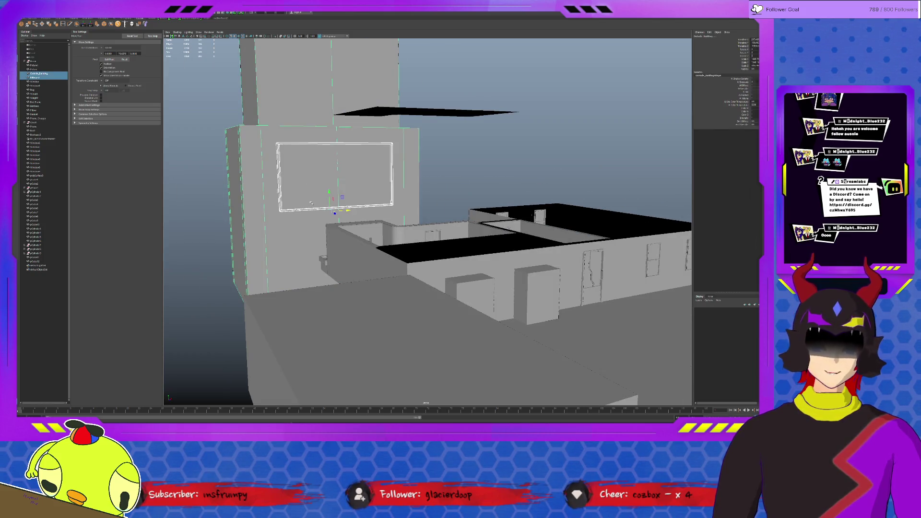
{"action": "key", "text": "Down"}
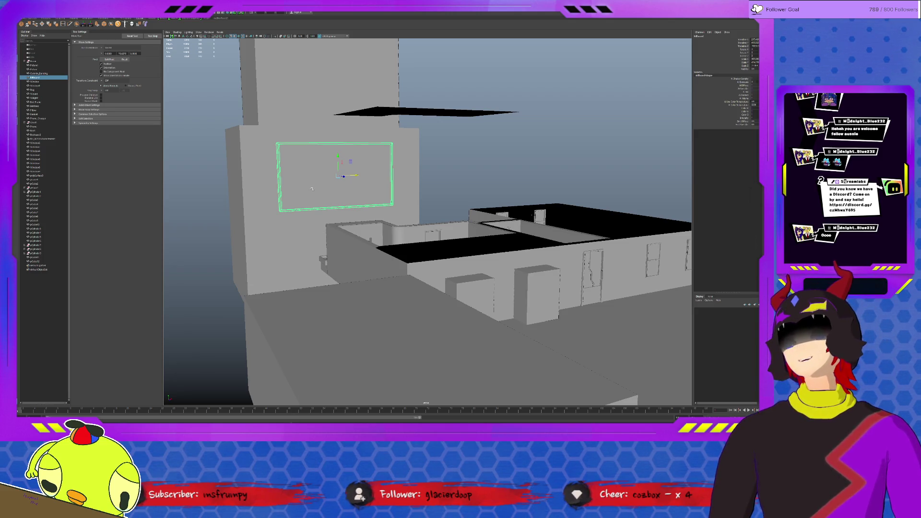
{"action": "mouse_move", "coordinate": [507, 293]}
{"action": "left_mouse_down", "text": "alt"}
{"action": "mouse_move", "coordinate": [457, 280]}
{"action": "mouse_move", "coordinate": [454, 287]}
{"action": "mouse_move", "coordinate": [501, 236]}
{"action": "left_mouse_up", "text": "alt"}
{"action": "scroll", "coordinate": [520, 219], "scroll_direction": "up", "scroll_amount": 3}
{"action": "scroll", "coordinate": [520, 218], "scroll_direction": "down", "scroll_amount": 2}
{"action": "scroll", "coordinate": [520, 222], "scroll_direction": "up", "scroll_amount": 2}
{"action": "scroll", "coordinate": [519, 224], "scroll_direction": "down", "scroll_amount": 2}
{"action": "scroll", "coordinate": [519, 228], "scroll_direction": "up", "scroll_amount": 1}
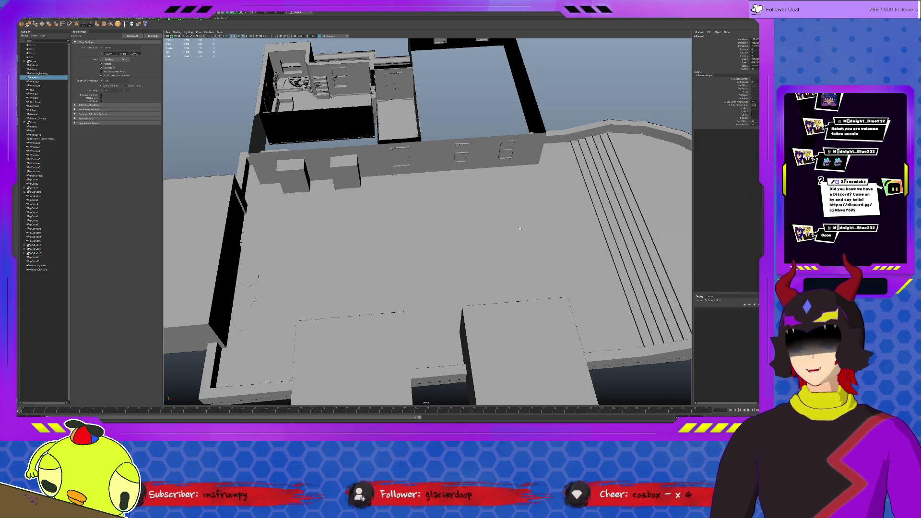
{"action": "scroll", "coordinate": [473, 238], "scroll_direction": "down", "scroll_amount": 5}
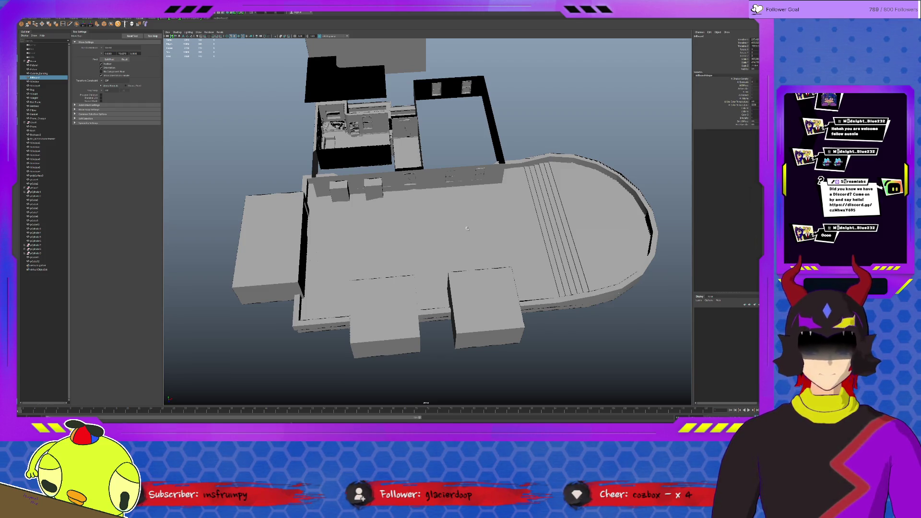
{"action": "scroll", "coordinate": [467, 229], "scroll_direction": "up", "scroll_amount": 8}
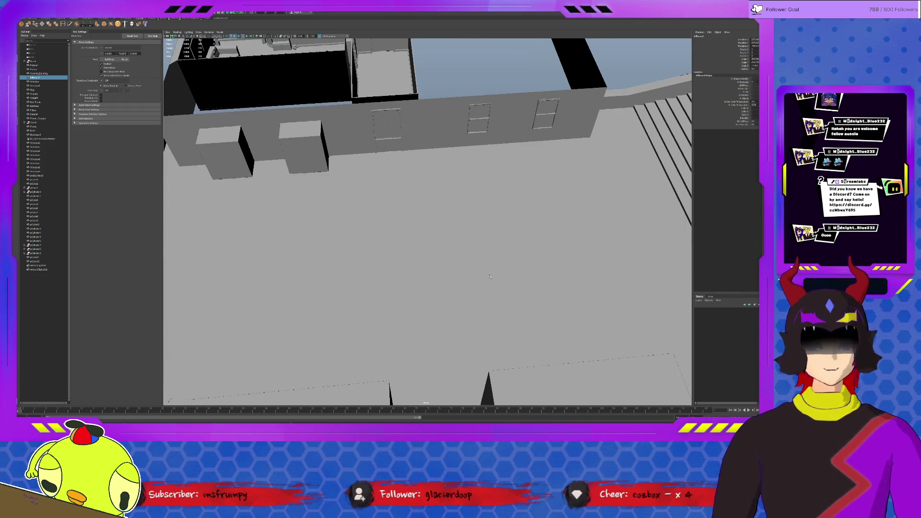
{"action": "scroll", "coordinate": [490, 277], "scroll_direction": "down", "scroll_amount": 3}
{"action": "left_click_drag", "start_coordinate": [490, 276], "coordinate": [466, 263], "text": "alt"}
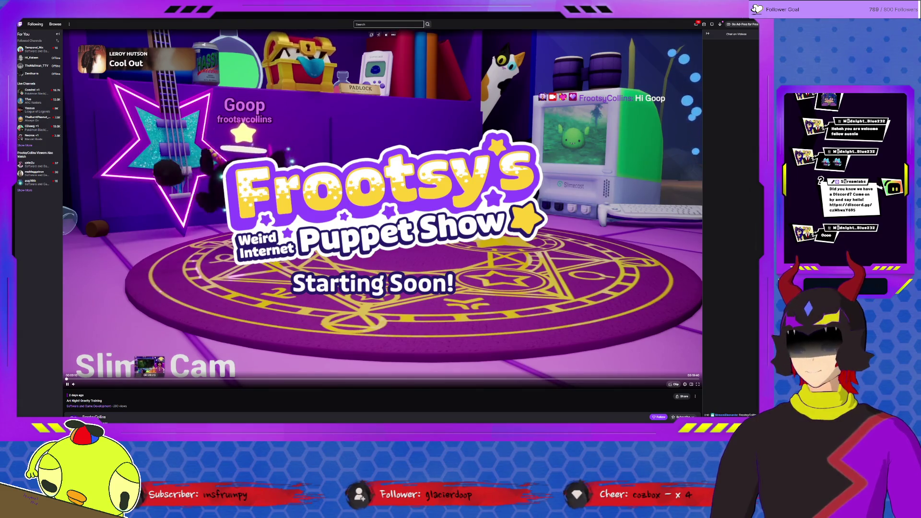
Jump ahead in the Twitch stream replay to the Slime Races lobby invitation
{"action": "left_click", "coordinate": [155, 379]}
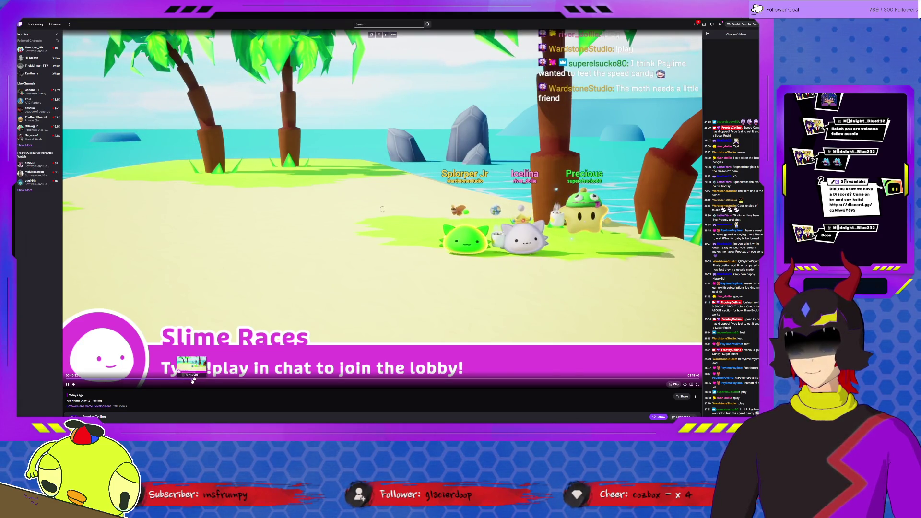
Skip further ahead to about 39:40, the Slime Races lobby on the tropical beach
{"action": "left_click", "coordinate": [192, 380]}
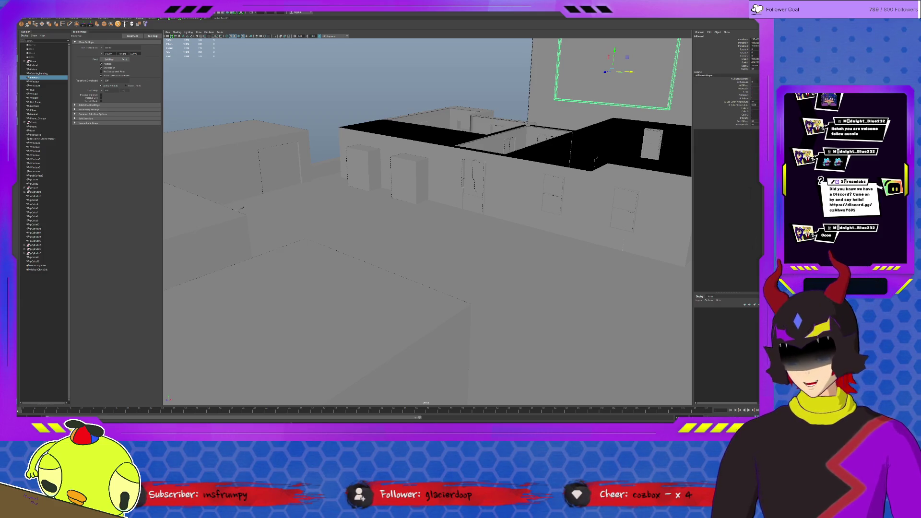
{"action": "left_click", "coordinate": [242, 207]}
{"action": "mouse_move", "coordinate": [510, 304]}
{"action": "left_mouse_down", "text": "alt"}
{"action": "mouse_move", "coordinate": [528, 298]}
{"action": "mouse_move", "coordinate": [566, 346]}
{"action": "mouse_move", "coordinate": [265, 139]}
{"action": "mouse_move", "coordinate": [283, 158]}
{"action": "left_mouse_up", "text": "alt"}
{"action": "left_click", "coordinate": [266, 139]}
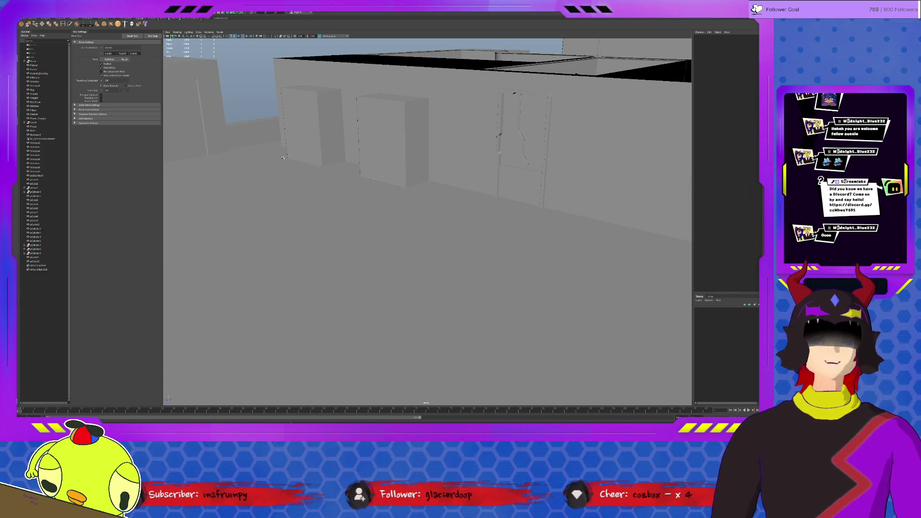
{"action": "left_click_drag", "start_coordinate": [283, 157], "coordinate": [463, 175], "text": "alt"}
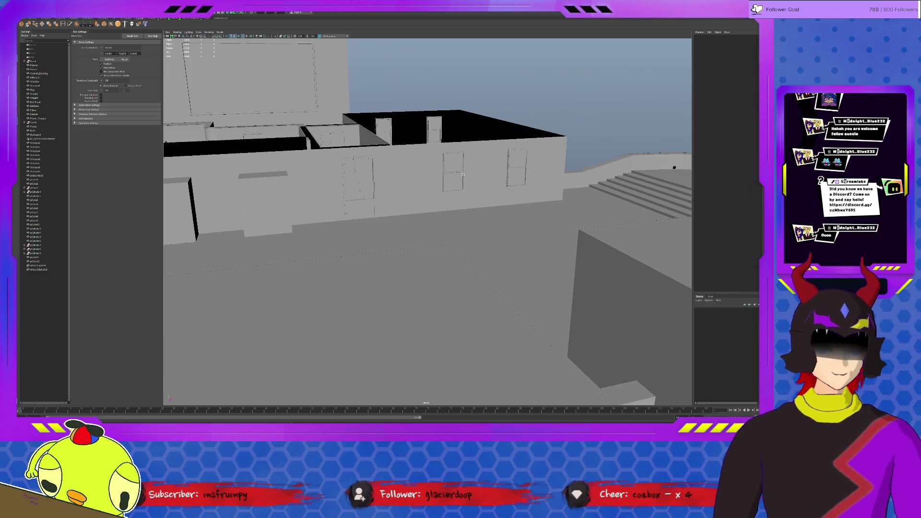
{"action": "left_click_drag", "start_coordinate": [463, 176], "coordinate": [493, 198], "text": "alt"}
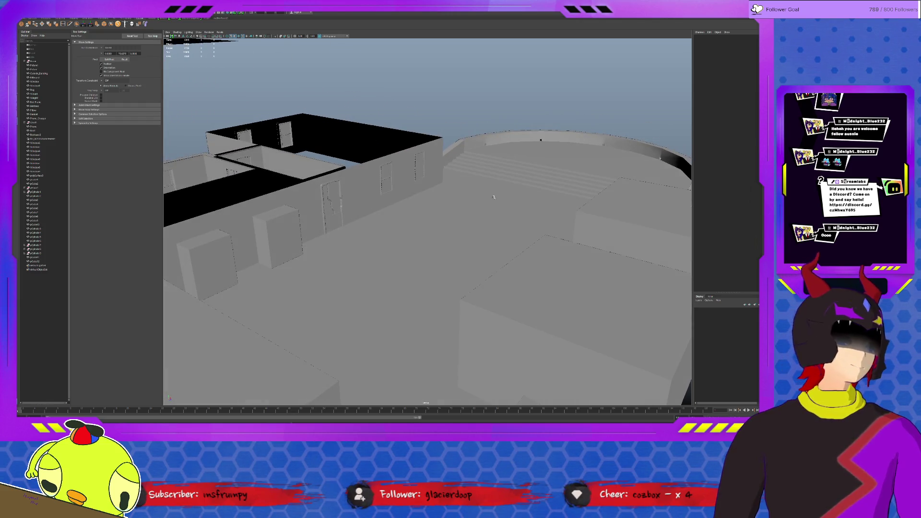
{"action": "mouse_move", "coordinate": [492, 195]}
{"action": "left_mouse_down", "text": "alt"}
{"action": "mouse_move", "coordinate": [333, 228]}
{"action": "mouse_move", "coordinate": [281, 216]}
{"action": "left_mouse_up", "text": "alt"}
{"action": "left_click", "coordinate": [273, 212]}
{"action": "left_click_drag", "start_coordinate": [498, 212], "coordinate": [483, 217], "text": "alt"}
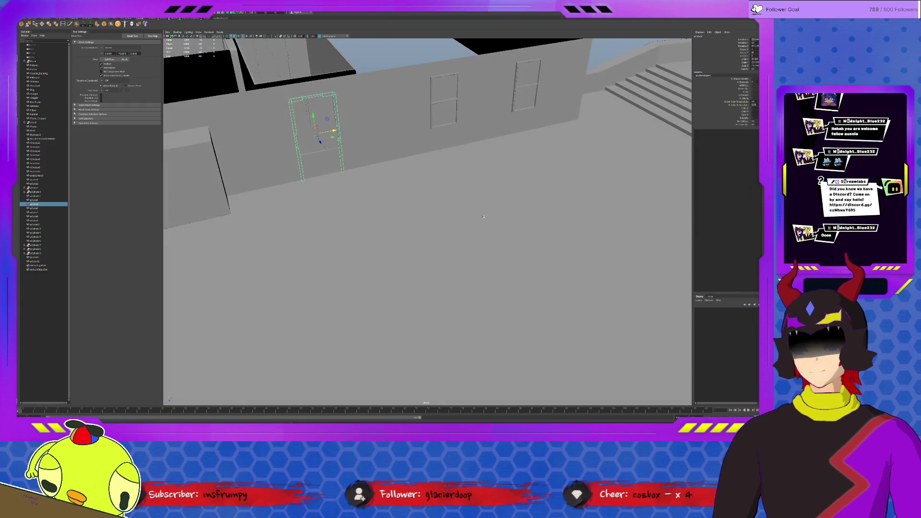
{"action": "left_click", "coordinate": [368, 179]}
{"action": "mouse_move", "coordinate": [447, 181]}
{"action": "left_mouse_down", "text": "alt"}
{"action": "mouse_move", "coordinate": [539, 171]}
{"action": "mouse_move", "coordinate": [498, 247]}
{"action": "left_mouse_up", "text": "alt"}
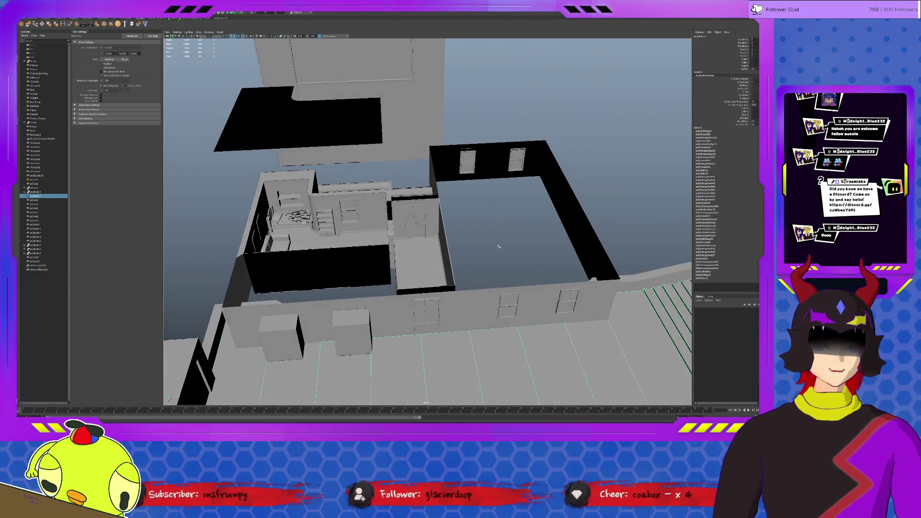
{"action": "left_click", "coordinate": [514, 267]}
{"action": "left_click_drag", "start_coordinate": [343, 299], "coordinate": [315, 278], "text": "alt"}
{"action": "left_click", "coordinate": [283, 286]}
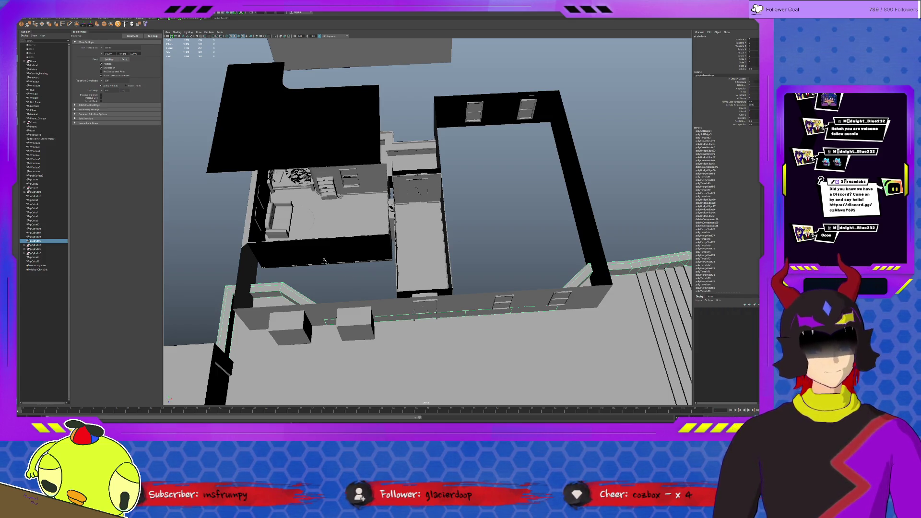
{"action": "left_click", "coordinate": [370, 292]}
{"action": "left_click", "coordinate": [346, 291]}
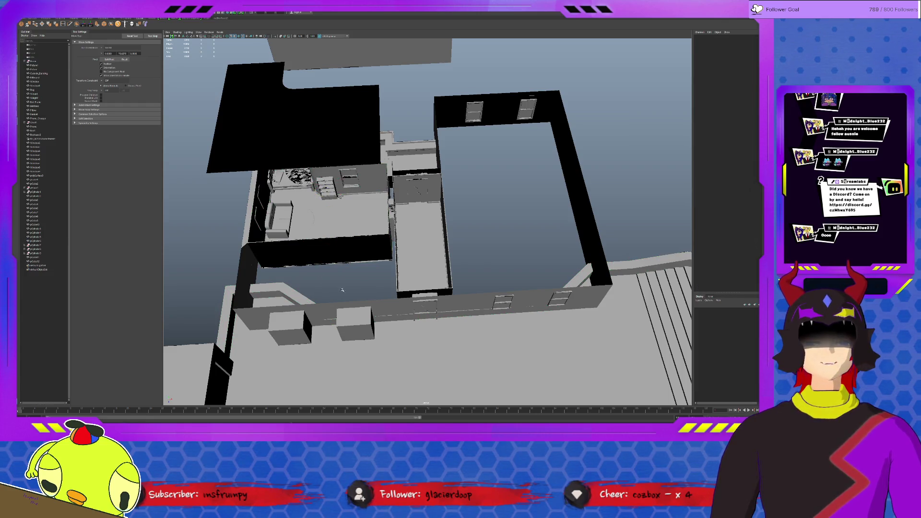
{"action": "mouse_move", "coordinate": [319, 277]}
{"action": "left_mouse_down"}
{"action": "mouse_move", "coordinate": [377, 286]}
{"action": "mouse_move", "coordinate": [383, 296]}
{"action": "left_mouse_up"}
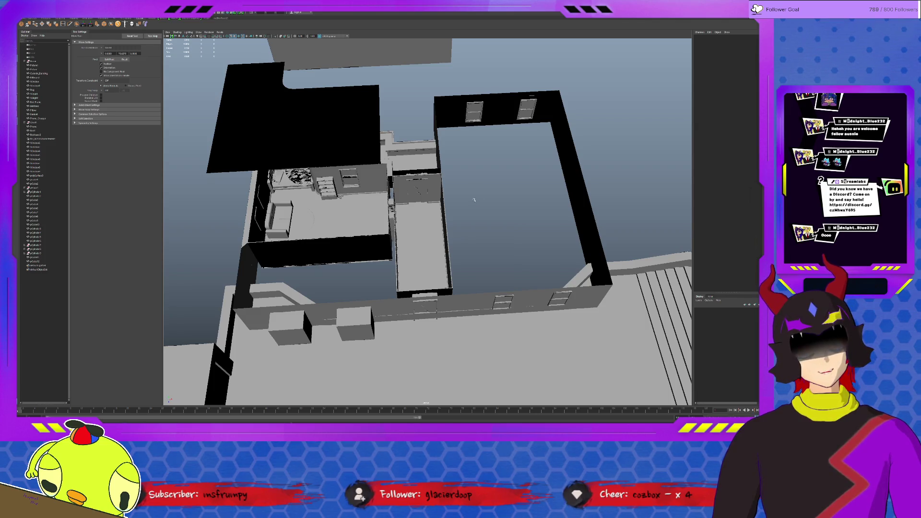
{"action": "left_click_drag", "start_coordinate": [458, 135], "coordinate": [542, 203]}
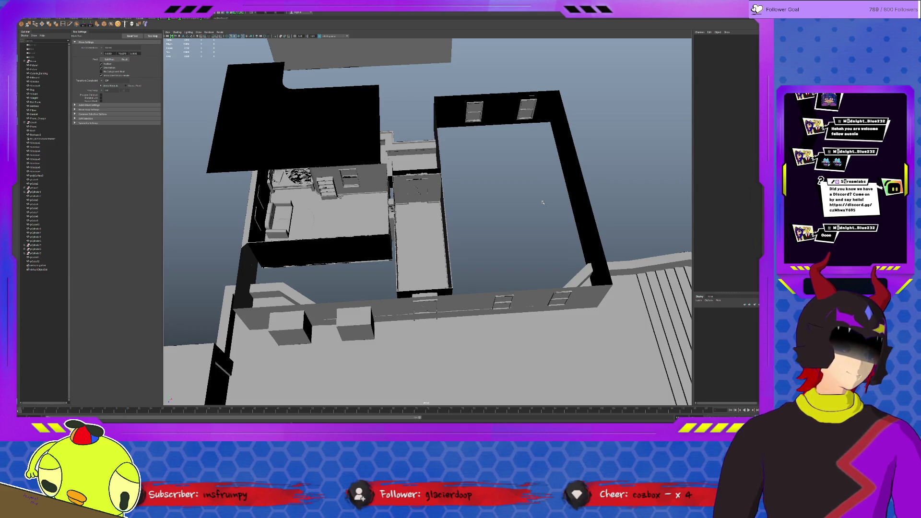
{"action": "scroll", "coordinate": [488, 278], "scroll_direction": "down", "scroll_amount": 3}
{"action": "left_click_drag", "start_coordinate": [507, 274], "coordinate": [526, 287], "text": "alt"}
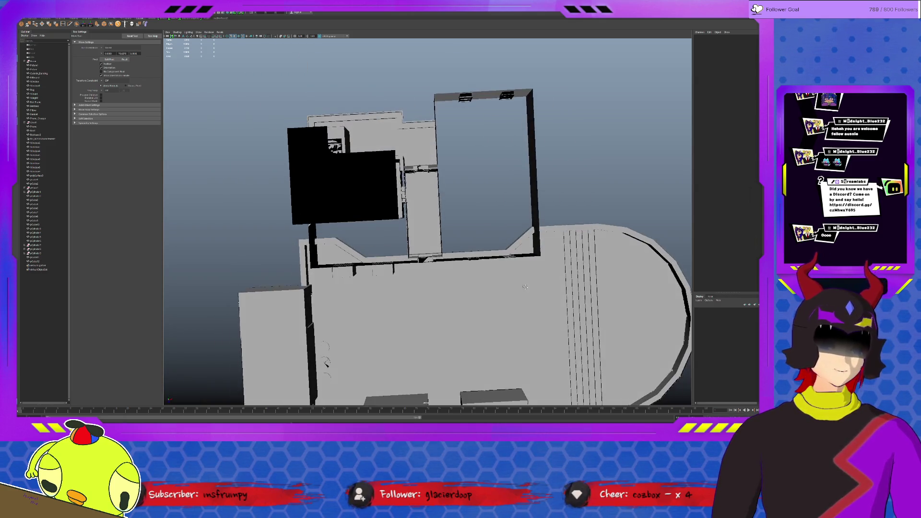
{"action": "mouse_move", "coordinate": [477, 195]}
{"action": "left_mouse_down", "text": "alt"}
{"action": "mouse_move", "coordinate": [533, 247]}
{"action": "mouse_move", "coordinate": [446, 225]}
{"action": "left_mouse_up", "text": "alt"}
{"action": "scroll", "coordinate": [446, 225], "scroll_direction": "up", "scroll_amount": 2}
Select the front wall and split it with a new edge loop
{"action": "left_click", "coordinate": [446, 225]}
{"action": "key", "text": "f"}
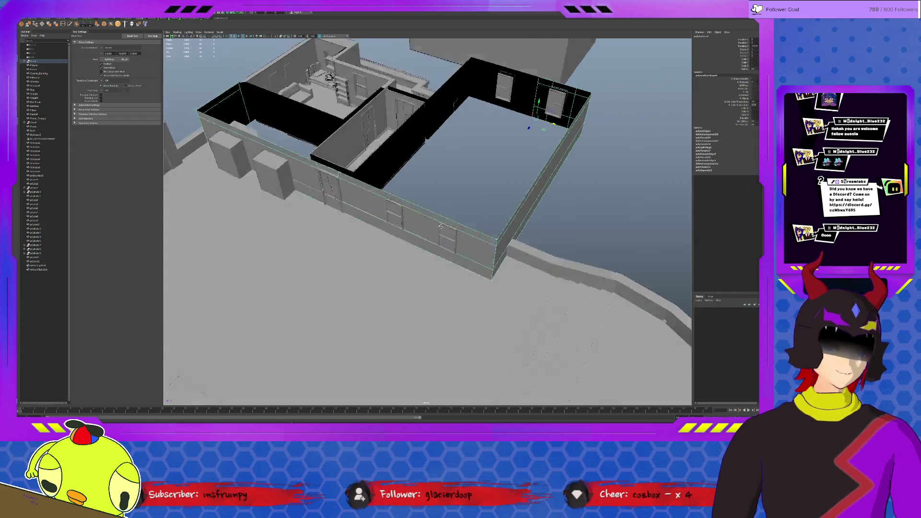
{"action": "key", "text": "F10"}
{"action": "right_click_drag", "start_coordinate": [254, 211], "coordinate": [271, 228], "text": "shift"}
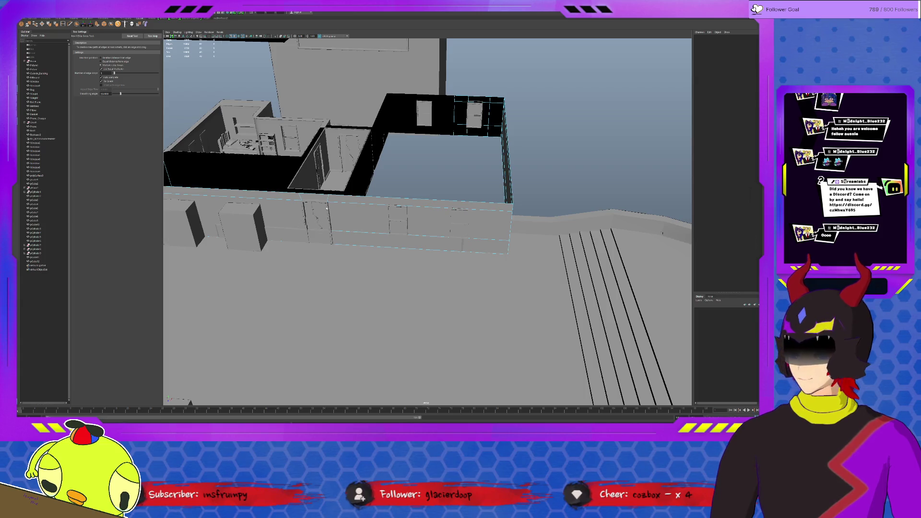
Select the wall's right-hand faces and extrude them outward from the building
{"action": "key", "text": "w"}
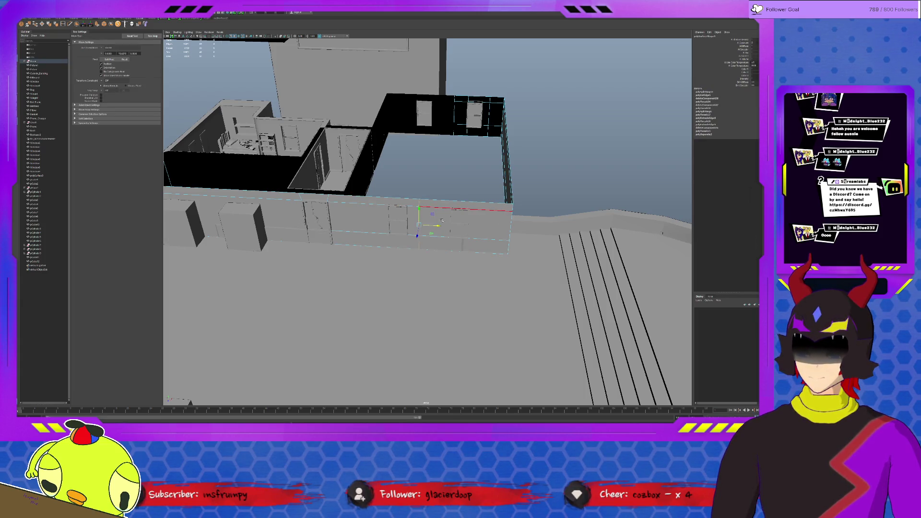
{"action": "key", "text": "r"}
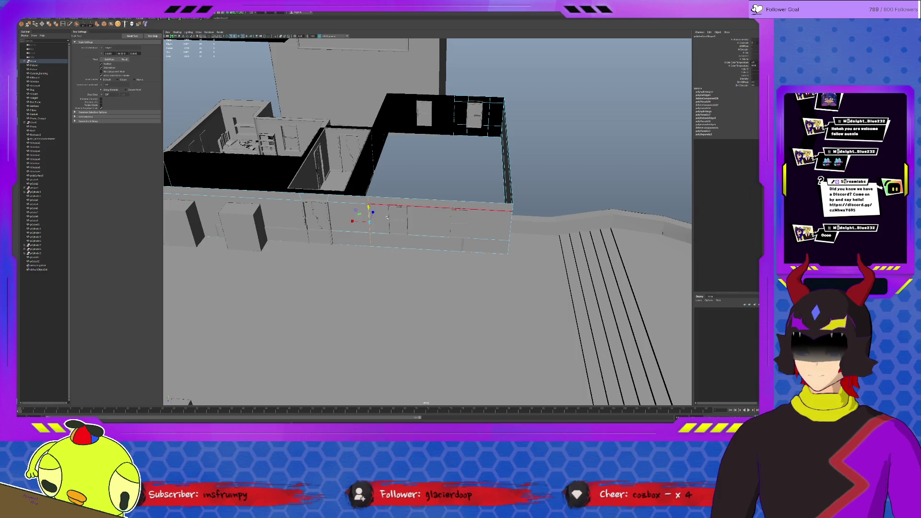
{"action": "left_click", "coordinate": [352, 221]}
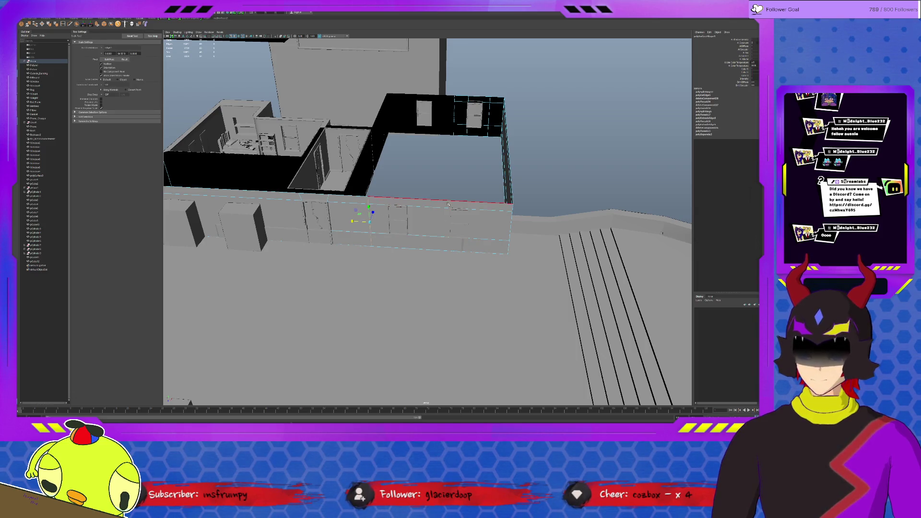
{"action": "left_click", "coordinate": [438, 239]}
{"action": "left_click", "coordinate": [438, 239], "text": "shift"}
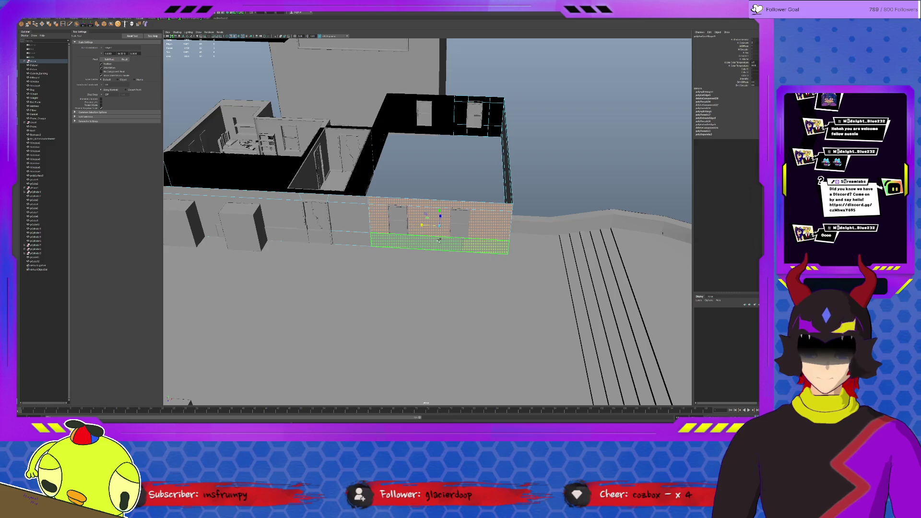
{"action": "left_click", "coordinate": [96, 24]}
{"action": "mouse_move", "coordinate": [434, 240]}
{"action": "left_mouse_down", "text": "alt"}
{"action": "mouse_move", "coordinate": [438, 251]}
{"action": "mouse_move", "coordinate": [422, 257]}
{"action": "mouse_move", "coordinate": [409, 290]}
{"action": "mouse_move", "coordinate": [421, 284]}
{"action": "mouse_move", "coordinate": [452, 165]}
{"action": "left_mouse_up", "text": "alt"}
{"action": "left_click", "coordinate": [452, 165]}
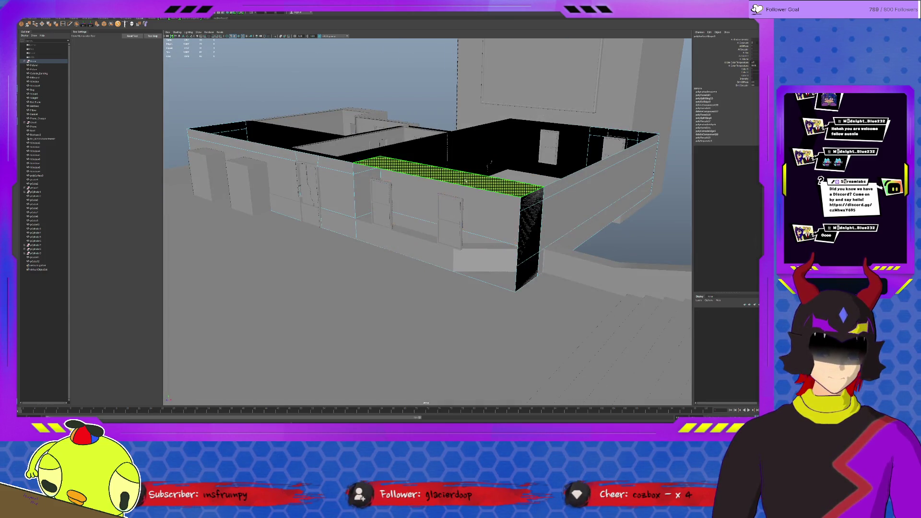
{"action": "mouse_move", "coordinate": [538, 254]}
{"action": "left_mouse_down", "text": "alt"}
{"action": "mouse_move", "coordinate": [572, 253]}
{"action": "mouse_move", "coordinate": [479, 211]}
{"action": "left_mouse_up", "text": "alt"}
{"action": "scroll", "coordinate": [478, 211], "scroll_direction": "down", "scroll_amount": 6}
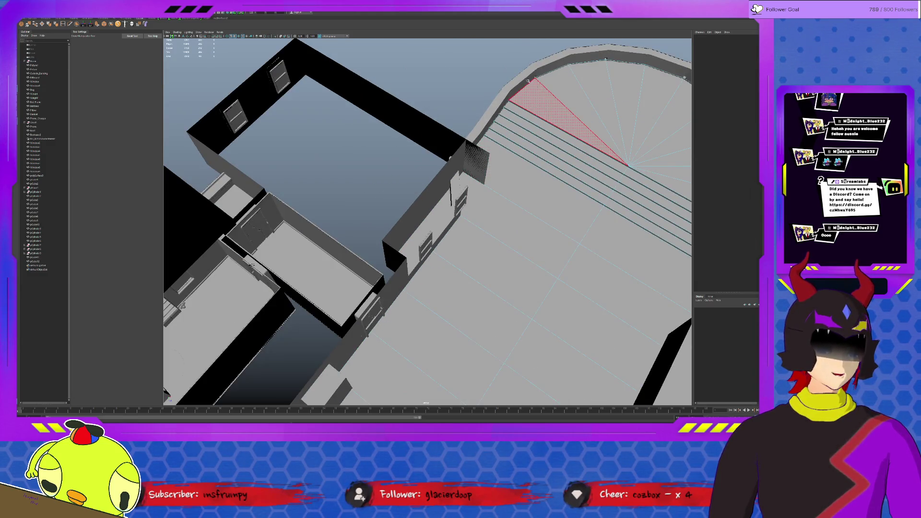
{"action": "key", "text": "q"}
{"action": "left_click", "coordinate": [527, 79]}
{"action": "key", "text": "ctrl+z"}
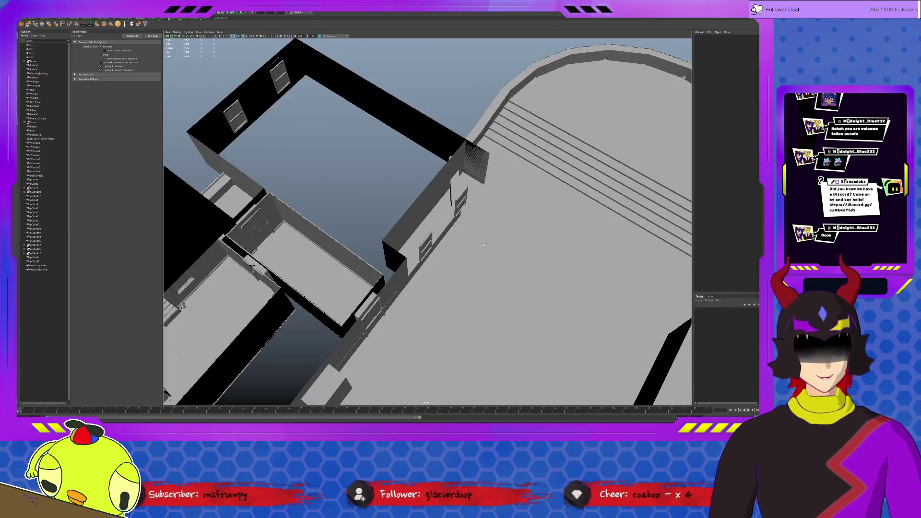
{"action": "key", "text": "ctrl+z"}
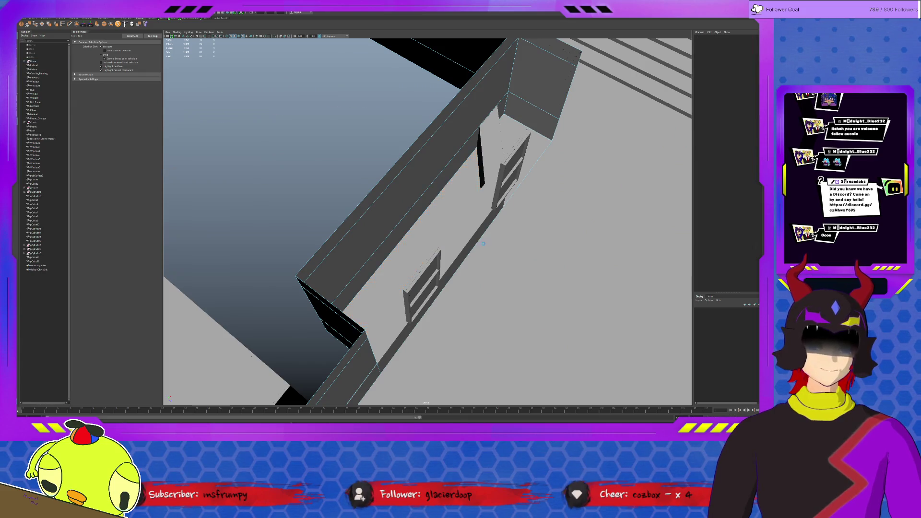
{"action": "key", "text": "ctrl+z"}
{"action": "key", "text": "ctrl+z"}
{"action": "key", "text": "ctrl+z"}
{"action": "key", "text": "ctrl+z"}
{"action": "key", "text": "ctrl+z"}
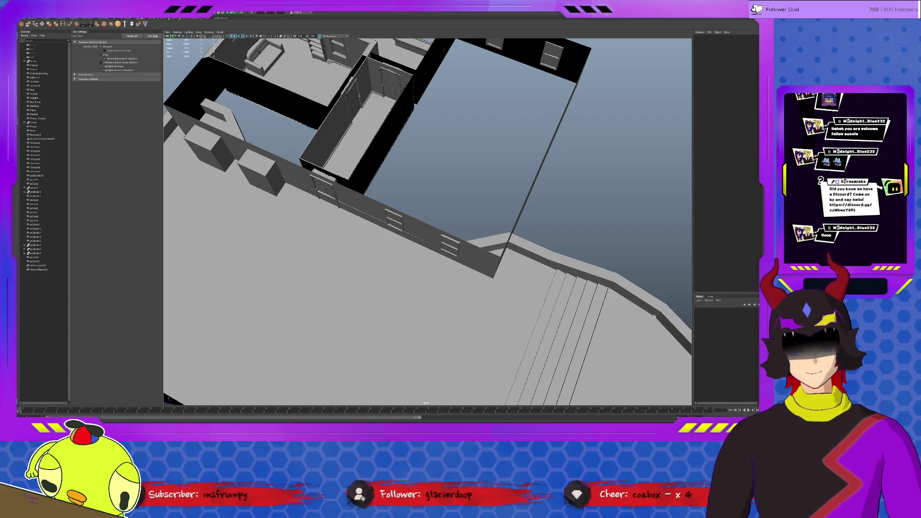
{"action": "mouse_move", "coordinate": [479, 192]}
{"action": "left_mouse_down", "text": "alt"}
{"action": "mouse_move", "coordinate": [528, 172]}
{"action": "mouse_move", "coordinate": [510, 219]}
{"action": "mouse_move", "coordinate": [633, 193]}
{"action": "mouse_move", "coordinate": [544, 274]}
{"action": "mouse_move", "coordinate": [437, 240]}
{"action": "mouse_move", "coordinate": [386, 243]}
{"action": "left_mouse_up", "text": "alt"}
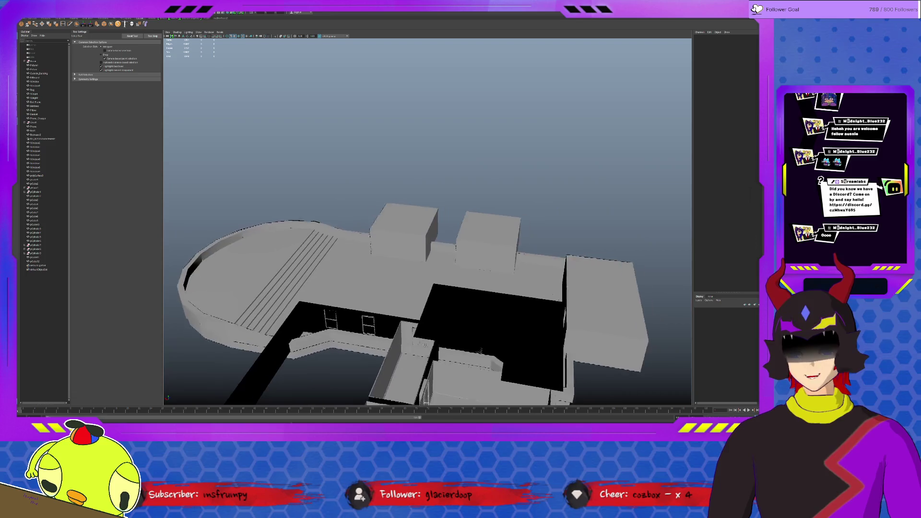
{"action": "scroll", "coordinate": [436, 240], "scroll_direction": "up", "scroll_amount": 3}
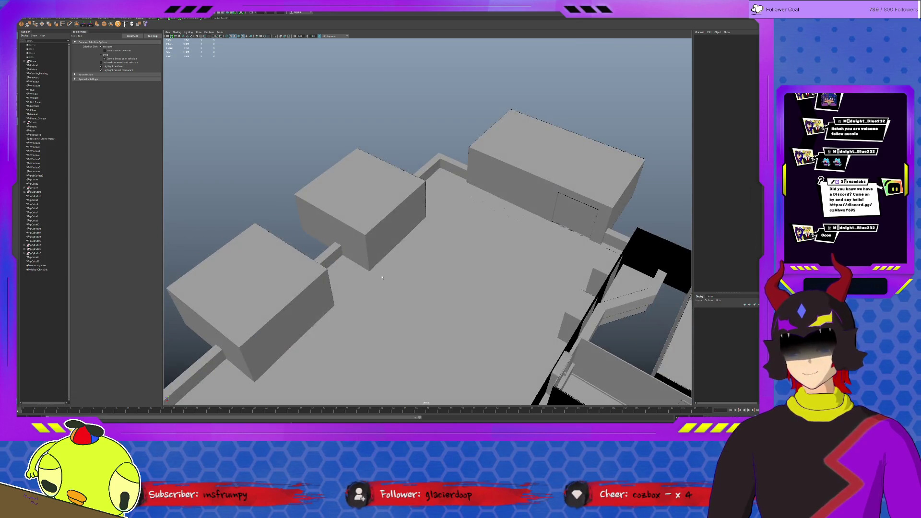
{"action": "left_click", "coordinate": [384, 242]}
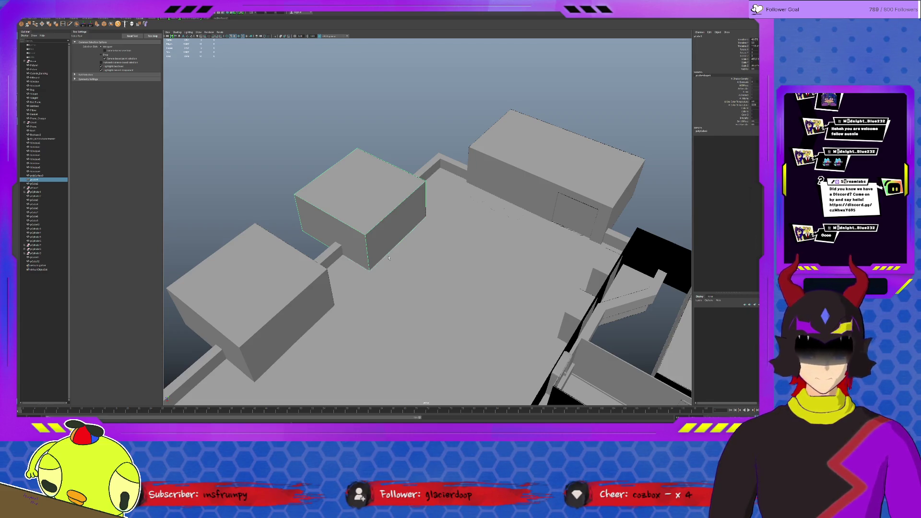
{"action": "left_click_drag", "start_coordinate": [361, 213], "coordinate": [342, 275], "text": "alt"}
{"action": "right_click_drag", "start_coordinate": [342, 275], "coordinate": [400, 263], "text": "alt"}
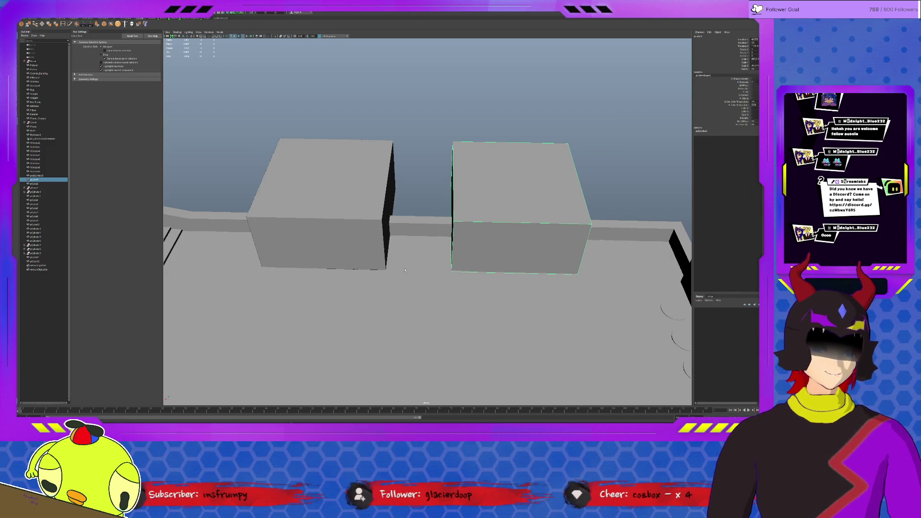
{"action": "left_click", "coordinate": [410, 219]}
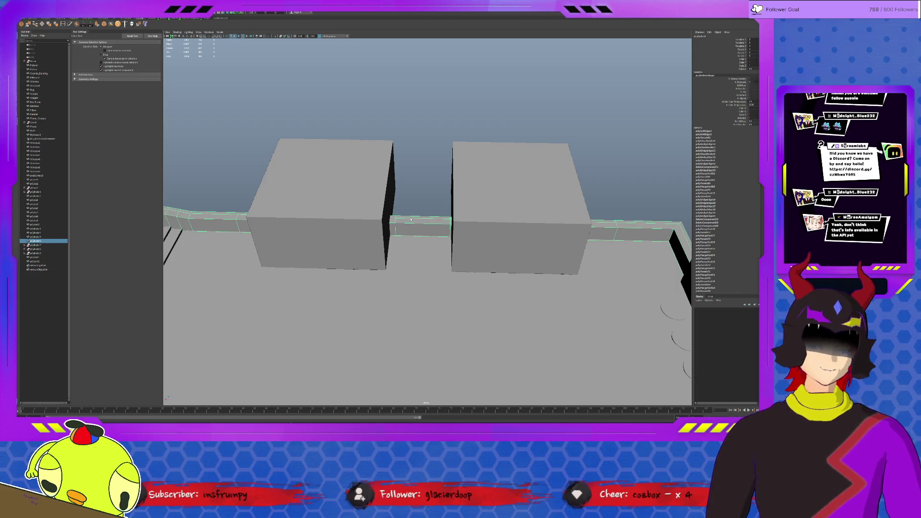
{"action": "mouse_move", "coordinate": [420, 237]}
{"action": "left_mouse_down", "text": "alt"}
{"action": "mouse_move", "coordinate": [449, 258]}
{"action": "mouse_move", "coordinate": [514, 261]}
{"action": "left_mouse_up", "text": "alt"}
{"action": "scroll", "coordinate": [514, 261], "scroll_direction": "up", "scroll_amount": 5}
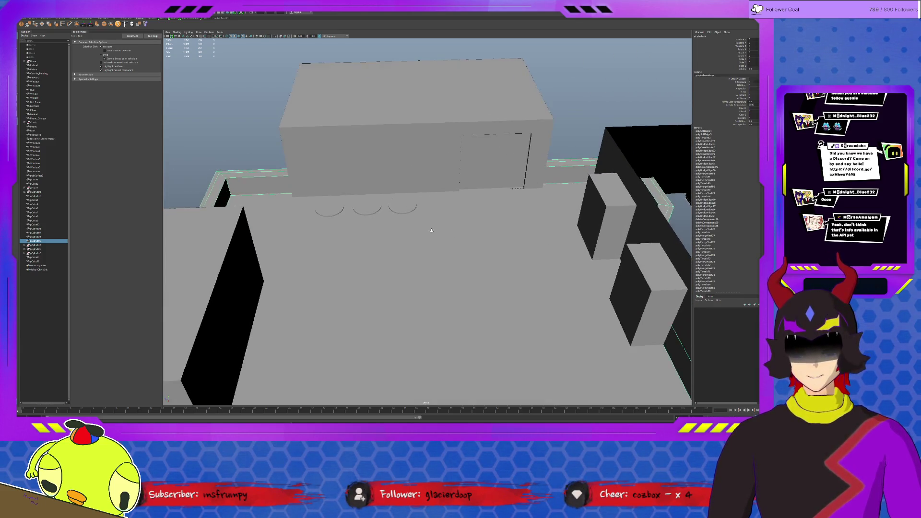
{"action": "left_click", "coordinate": [329, 207]}
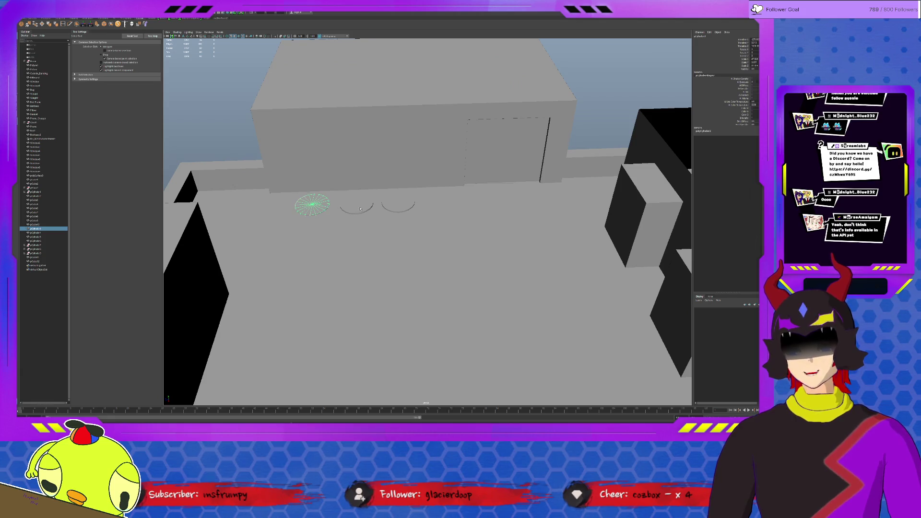
{"action": "left_click", "coordinate": [360, 209], "text": "shift"}
{"action": "left_click", "coordinate": [398, 206], "text": "shift"}
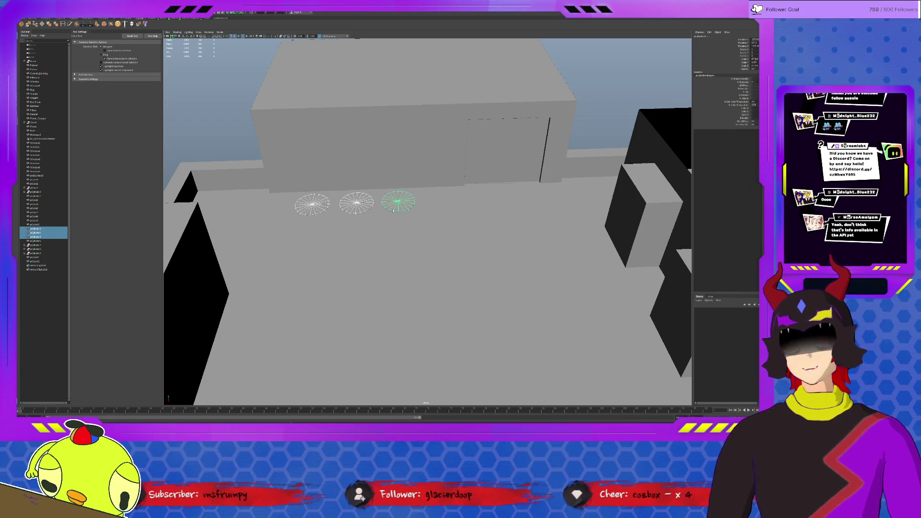
{"action": "mouse_move", "coordinate": [398, 206]}
{"action": "left_mouse_down", "text": "alt"}
{"action": "mouse_move", "coordinate": [380, 246]}
{"action": "mouse_move", "coordinate": [591, 255]}
{"action": "left_mouse_up", "text": "alt"}
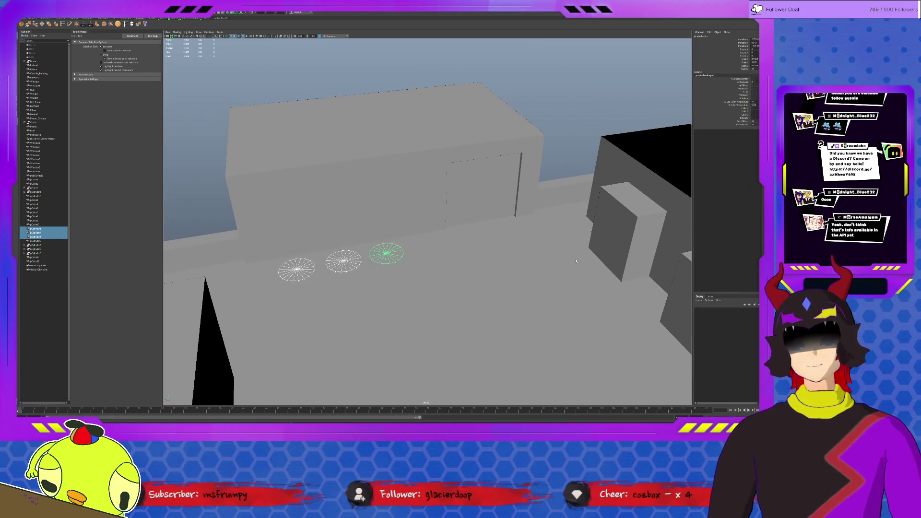
{"action": "scroll", "coordinate": [493, 286], "scroll_direction": "down", "scroll_amount": 10}
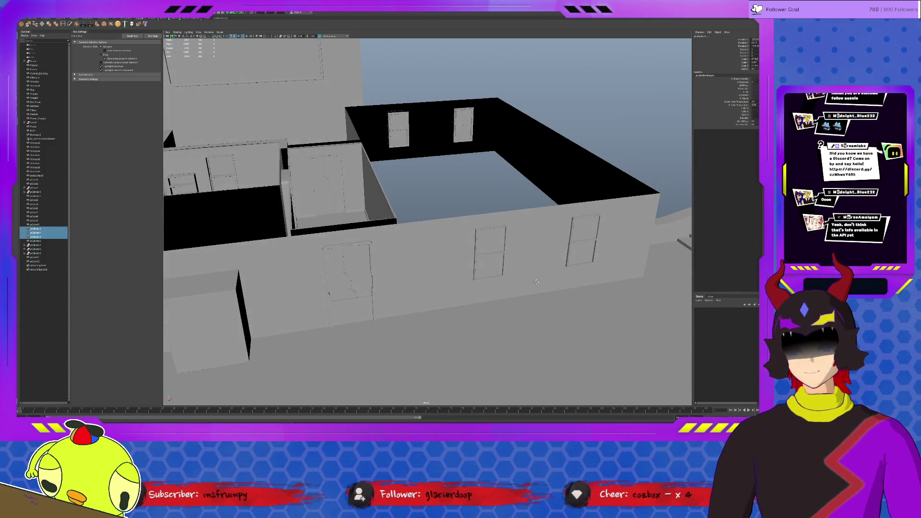
{"action": "left_click_drag", "start_coordinate": [535, 281], "coordinate": [605, 294], "text": "alt"}
{"action": "scroll", "coordinate": [552, 285], "scroll_direction": "up", "scroll_amount": 5}
{"action": "scroll", "coordinate": [605, 294], "scroll_direction": "down", "scroll_amount": 8}
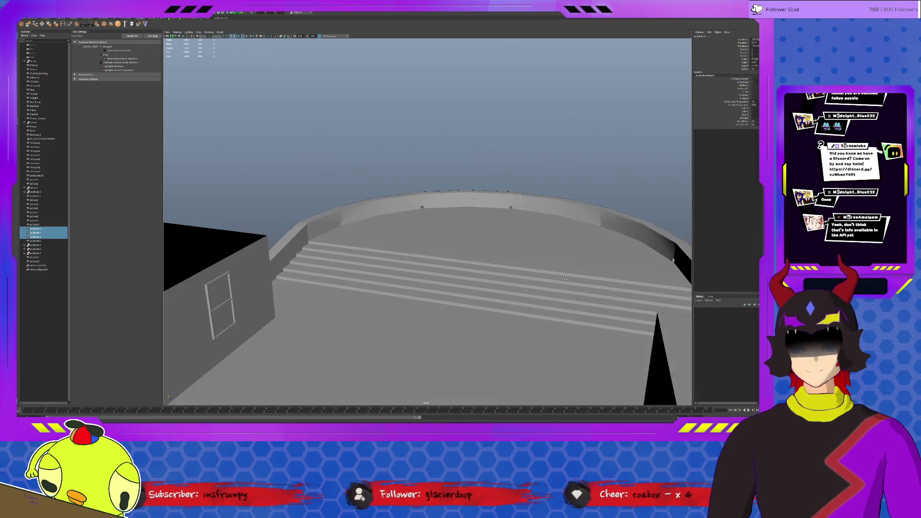
{"action": "scroll", "coordinate": [494, 279], "scroll_direction": "up", "scroll_amount": 6}
{"action": "left_click_drag", "start_coordinate": [494, 279], "coordinate": [485, 282], "text": "alt"}
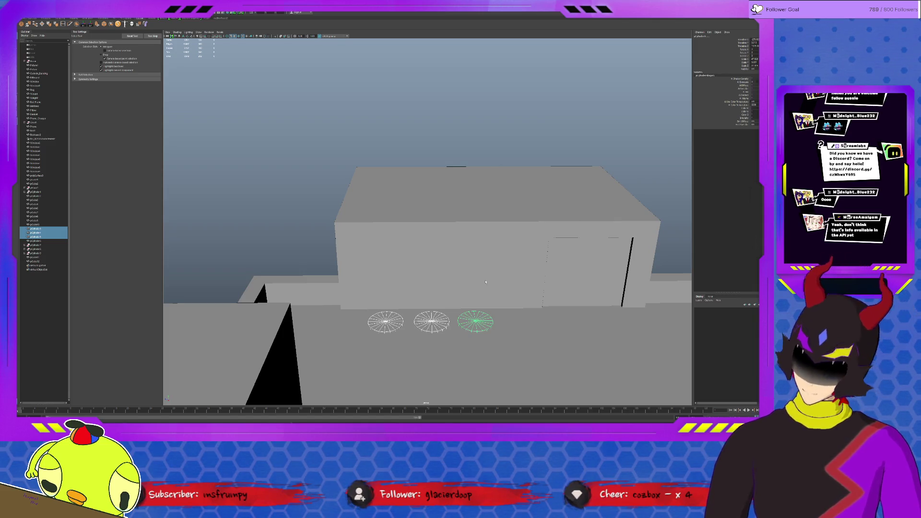
{"action": "mouse_move", "coordinate": [486, 282]}
{"action": "left_mouse_down", "text": "alt"}
{"action": "mouse_move", "coordinate": [451, 303]}
{"action": "mouse_move", "coordinate": [483, 297]}
{"action": "left_mouse_up", "text": "alt"}
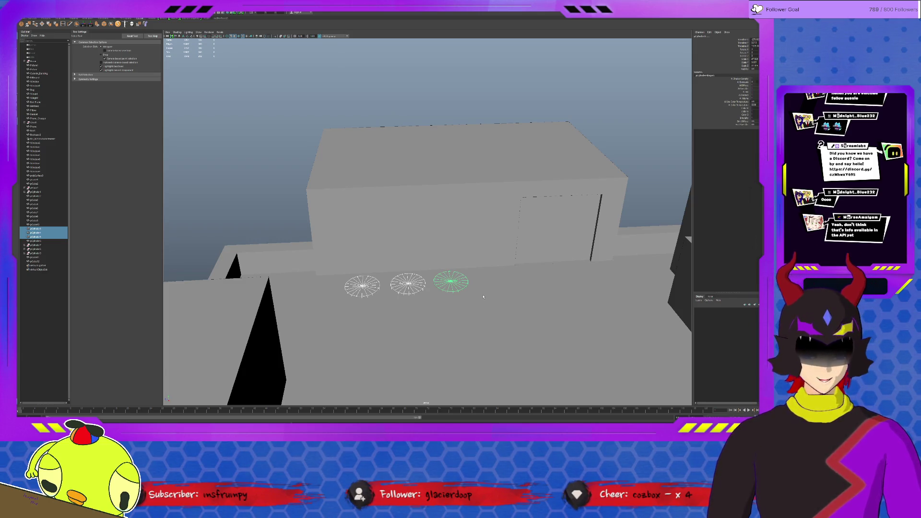
{"action": "left_click", "coordinate": [270, 210]}
{"action": "mouse_move", "coordinate": [270, 210]}
{"action": "left_mouse_down", "text": "alt"}
{"action": "mouse_move", "coordinate": [514, 244]}
{"action": "mouse_move", "coordinate": [432, 211]}
{"action": "left_mouse_up", "text": "alt"}
{"action": "left_click", "coordinate": [408, 204]}
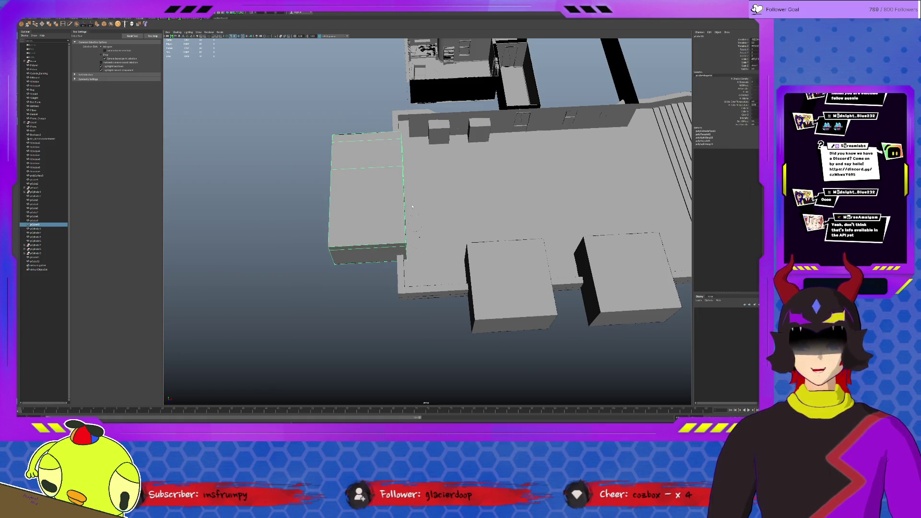
{"action": "left_click", "coordinate": [414, 211], "text": "shift"}
{"action": "left_click", "coordinate": [415, 226], "text": "shift"}
{"action": "left_click", "coordinate": [412, 231], "text": "shift"}
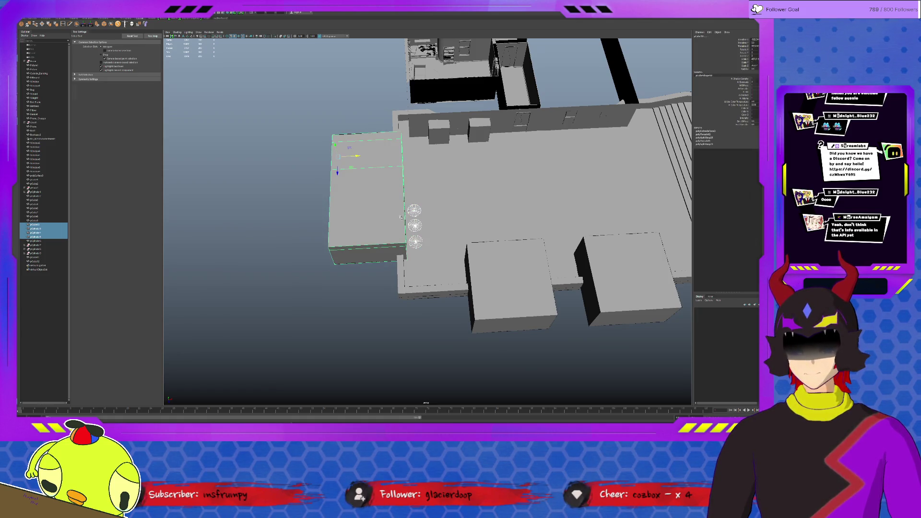
{"action": "key", "text": "w"}
{"action": "left_click_drag", "start_coordinate": [358, 157], "coordinate": [334, 174]}
{"action": "left_click", "coordinate": [411, 187]}
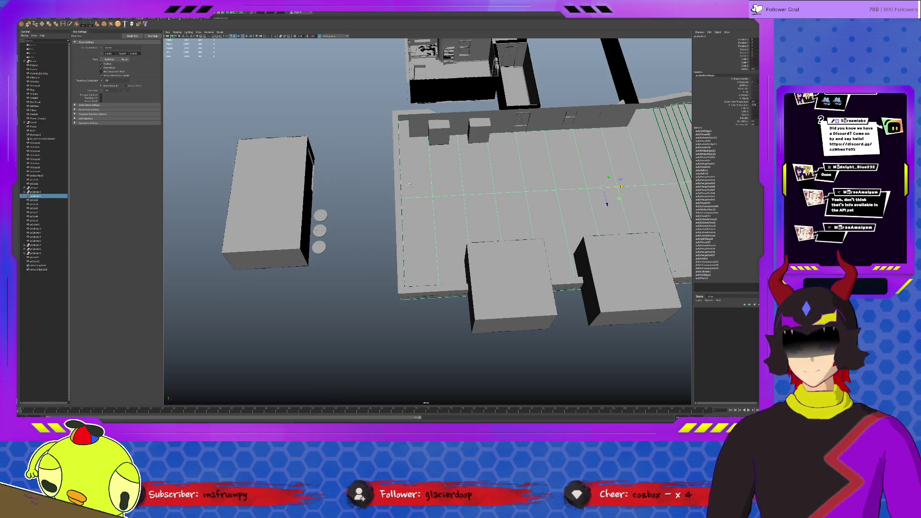
{"action": "left_click_drag", "start_coordinate": [373, 93], "coordinate": [417, 312]}
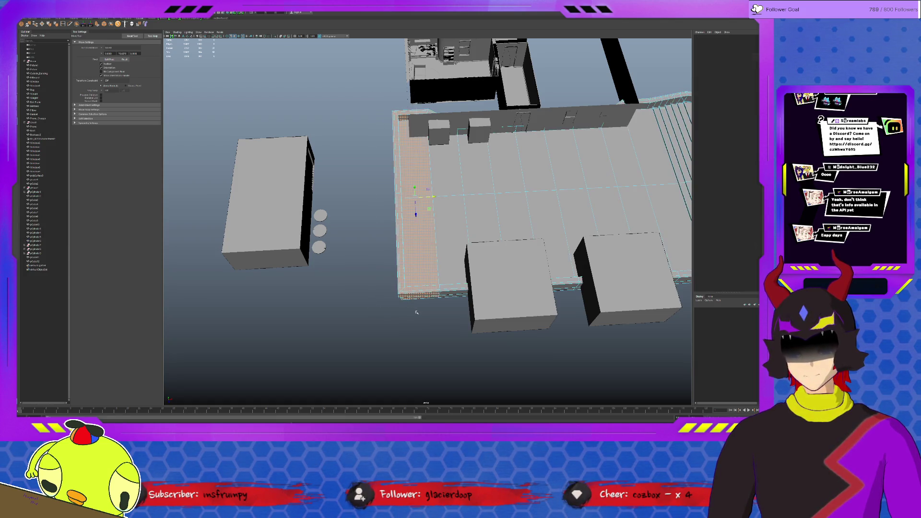
{"action": "left_click_drag", "start_coordinate": [433, 200], "coordinate": [339, 200]}
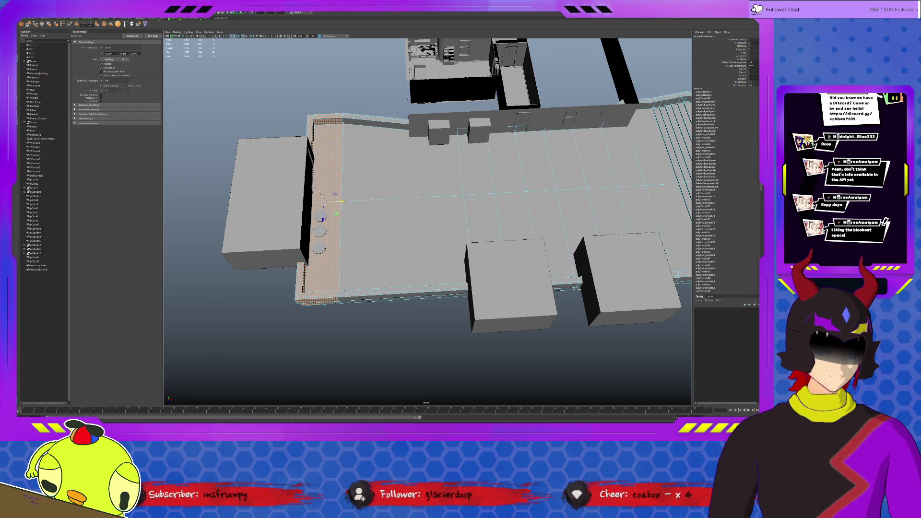
{"action": "left_click", "coordinate": [407, 218]}
{"action": "scroll", "coordinate": [408, 218], "scroll_direction": "down", "scroll_amount": 3}
{"action": "left_click_drag", "start_coordinate": [408, 218], "coordinate": [442, 225], "text": "alt"}
{"action": "key", "text": "F8"}
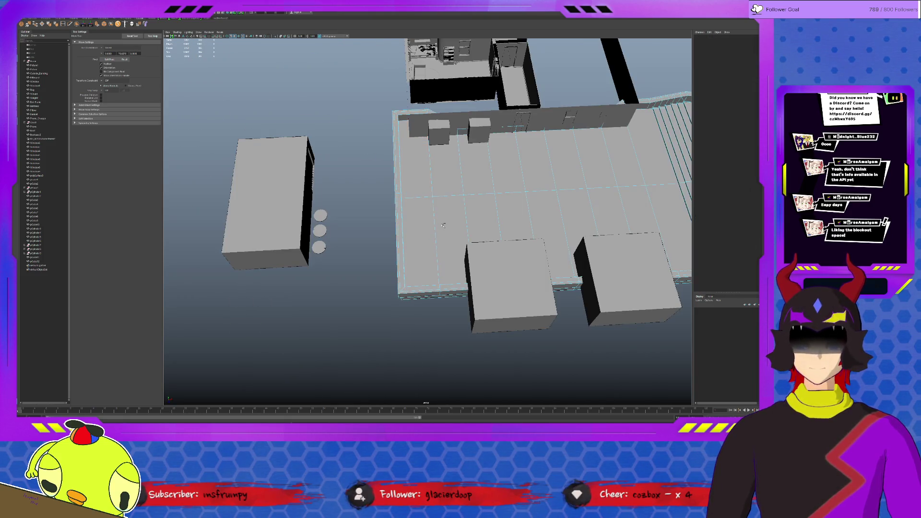
{"action": "key", "text": "ctrl+z"}
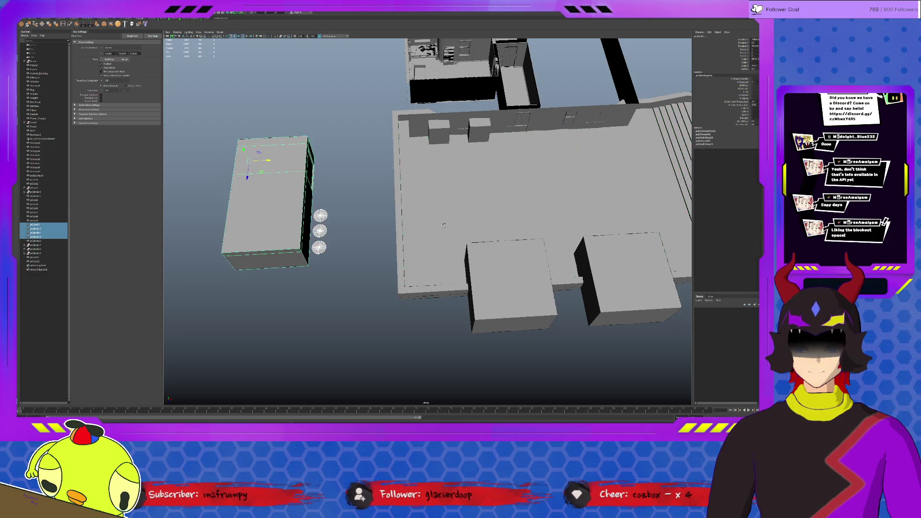
{"action": "key", "text": "ctrl+z"}
{"action": "key", "text": "ctrl+z"}
{"action": "mouse_move", "coordinate": [406, 199]}
{"action": "left_mouse_down", "text": "alt"}
{"action": "mouse_move", "coordinate": [464, 282]}
{"action": "mouse_move", "coordinate": [483, 234]}
{"action": "left_mouse_up", "text": "alt"}
{"action": "left_click", "coordinate": [465, 281]}
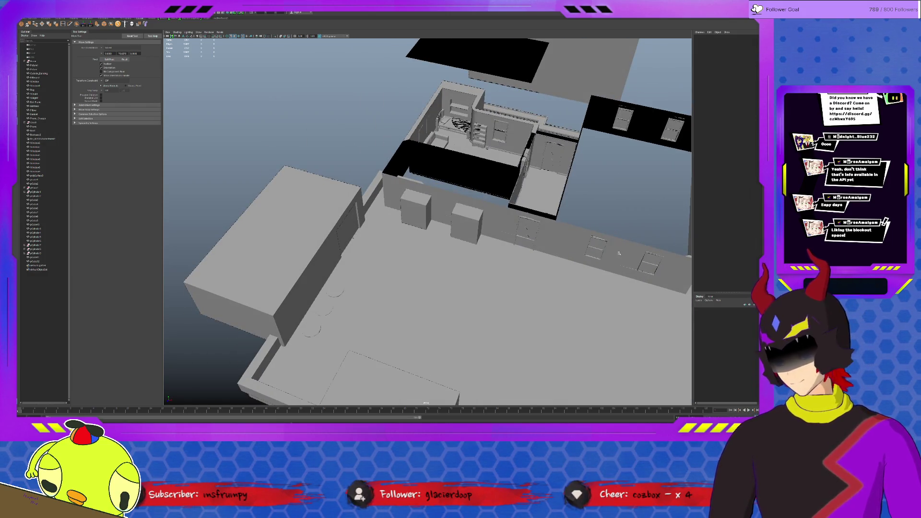
{"action": "right_click_drag", "start_coordinate": [618, 254], "coordinate": [529, 183], "text": "alt"}
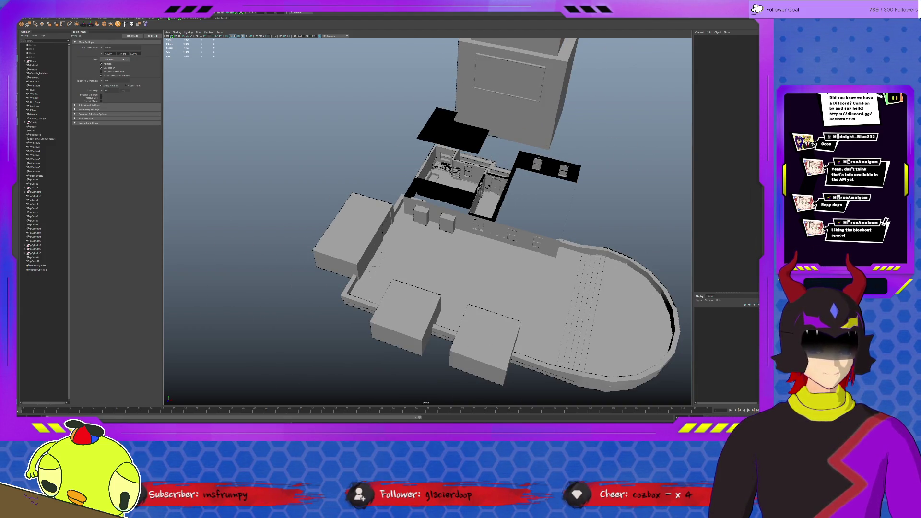
{"action": "left_click_drag", "start_coordinate": [610, 385], "coordinate": [491, 256], "text": "alt"}
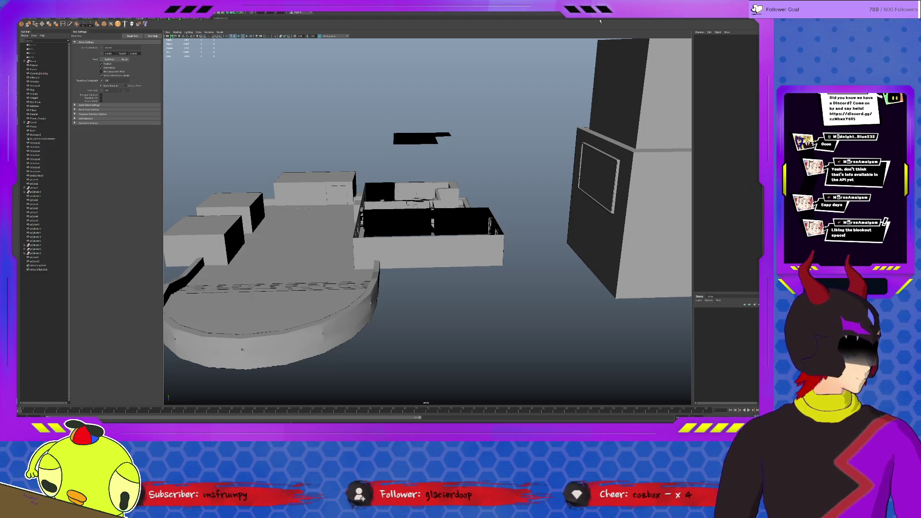
{"action": "scroll", "coordinate": [507, 203], "scroll_direction": "up", "scroll_amount": 5}
{"action": "mouse_move", "coordinate": [480, 216]}
{"action": "left_mouse_down", "text": "alt"}
{"action": "mouse_move", "coordinate": [508, 203]}
{"action": "mouse_move", "coordinate": [407, 204]}
{"action": "left_mouse_up", "text": "alt"}
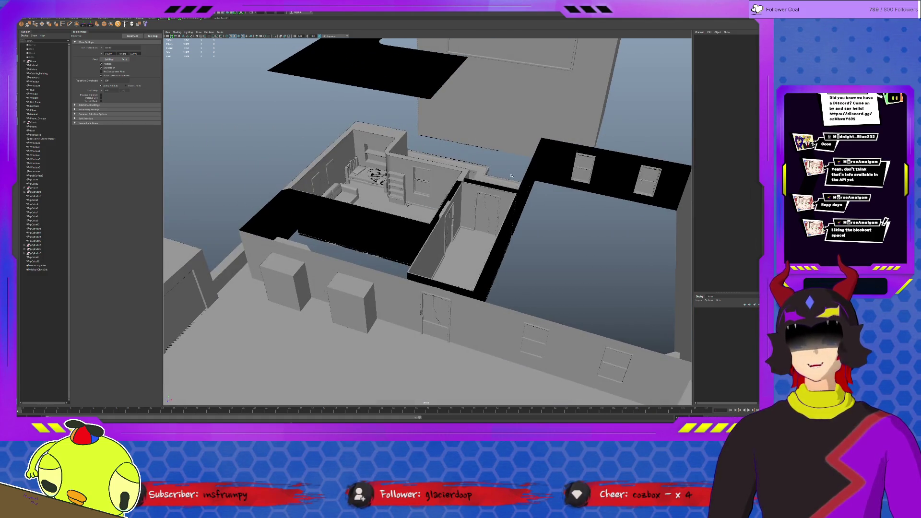
{"action": "scroll", "coordinate": [610, 184], "scroll_direction": "down", "scroll_amount": 10}
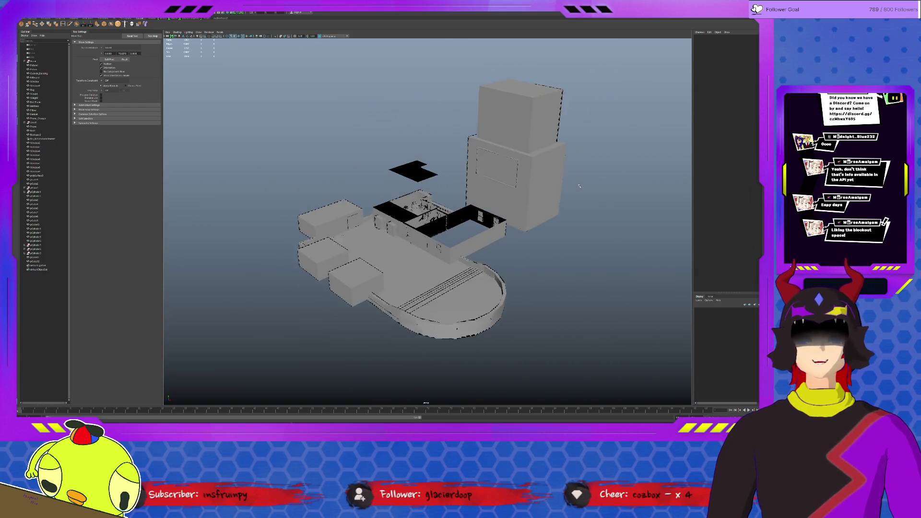
{"action": "scroll", "coordinate": [571, 183], "scroll_direction": "up", "scroll_amount": 2}
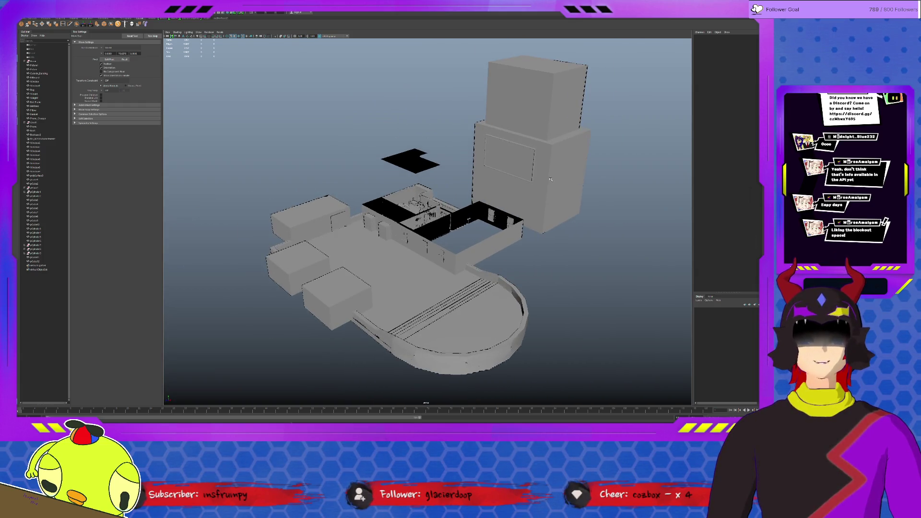
{"action": "left_click_drag", "start_coordinate": [599, 256], "coordinate": [571, 247], "text": "alt"}
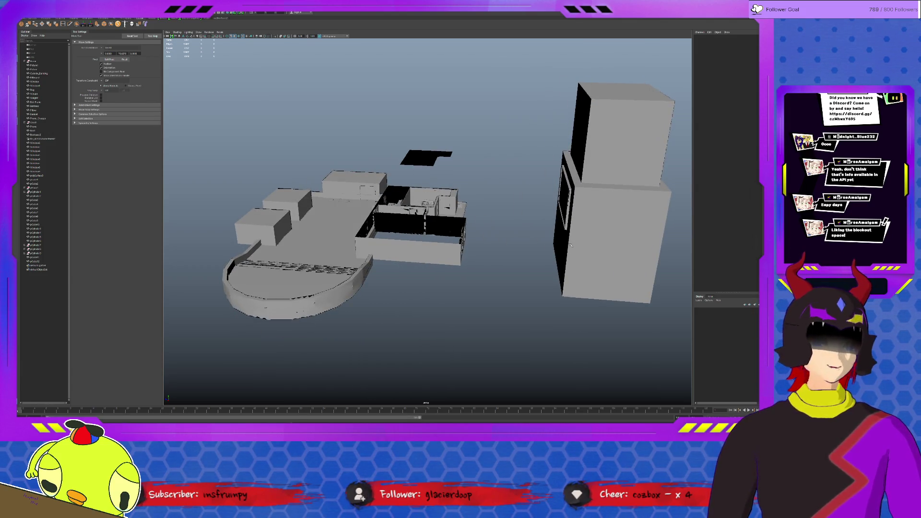
{"action": "scroll", "coordinate": [570, 244], "scroll_direction": "up", "scroll_amount": 10}
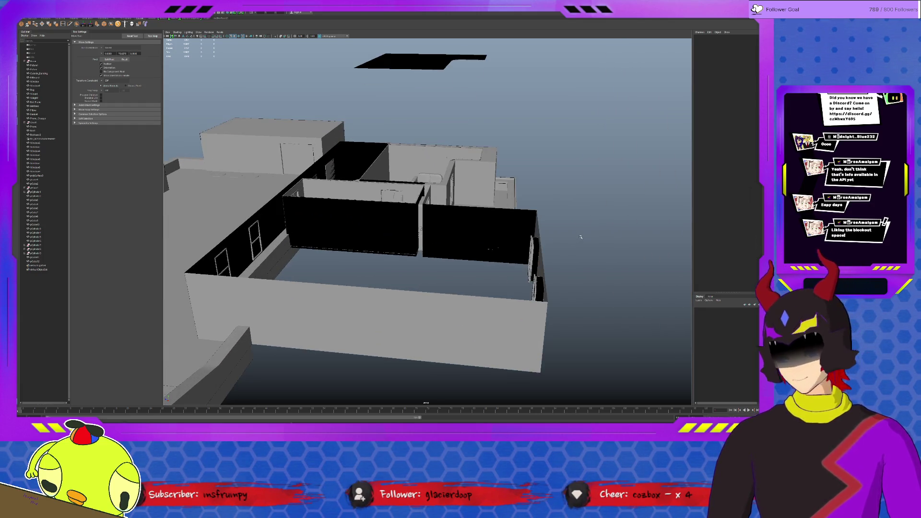
{"action": "scroll", "coordinate": [580, 238], "scroll_direction": "up", "scroll_amount": 2}
{"action": "scroll", "coordinate": [580, 238], "scroll_direction": "up", "scroll_amount": 2}
{"action": "left_click_drag", "start_coordinate": [580, 238], "coordinate": [555, 250], "text": "alt"}
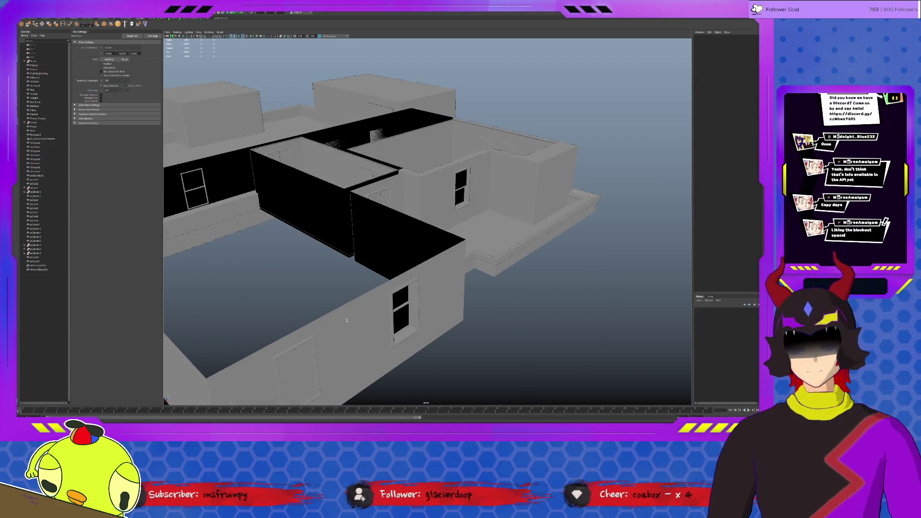
{"action": "left_click", "coordinate": [307, 364]}
{"action": "mouse_move", "coordinate": [312, 369]}
{"action": "left_mouse_down", "text": "alt"}
{"action": "mouse_move", "coordinate": [497, 313]}
{"action": "mouse_move", "coordinate": [477, 333]}
{"action": "mouse_move", "coordinate": [389, 282]}
{"action": "mouse_move", "coordinate": [569, 253]}
{"action": "left_mouse_up", "text": "alt"}
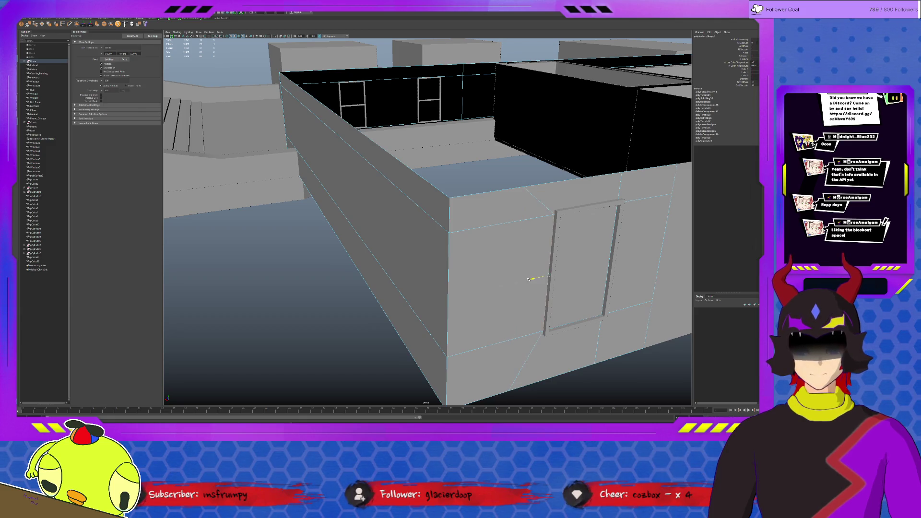
{"action": "double_click", "coordinate": [517, 264]}
Slide the edge loop toward the door and delete the face filling the opening
{"action": "mouse_move", "coordinate": [498, 299]}
{"action": "left_mouse_down"}
{"action": "mouse_move", "coordinate": [540, 302]}
{"action": "mouse_move", "coordinate": [365, 225]}
{"action": "left_mouse_up"}
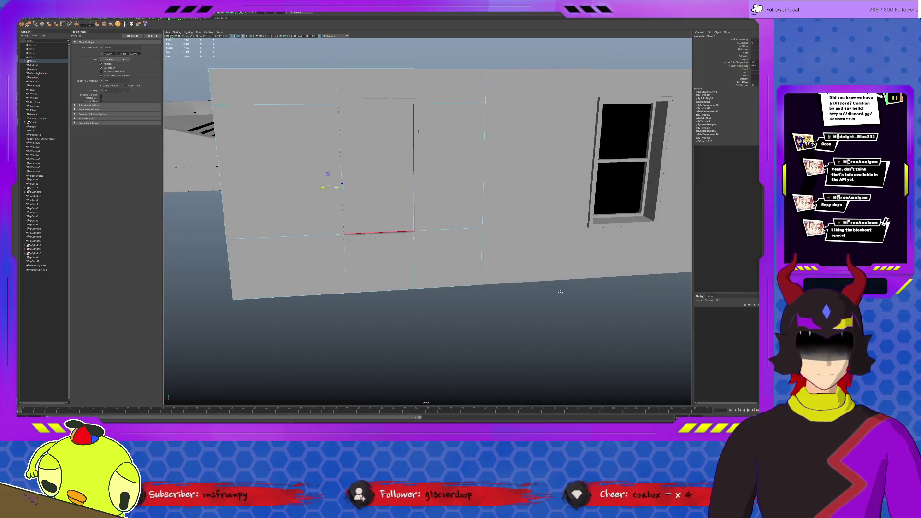
{"action": "left_click", "coordinate": [377, 168]}
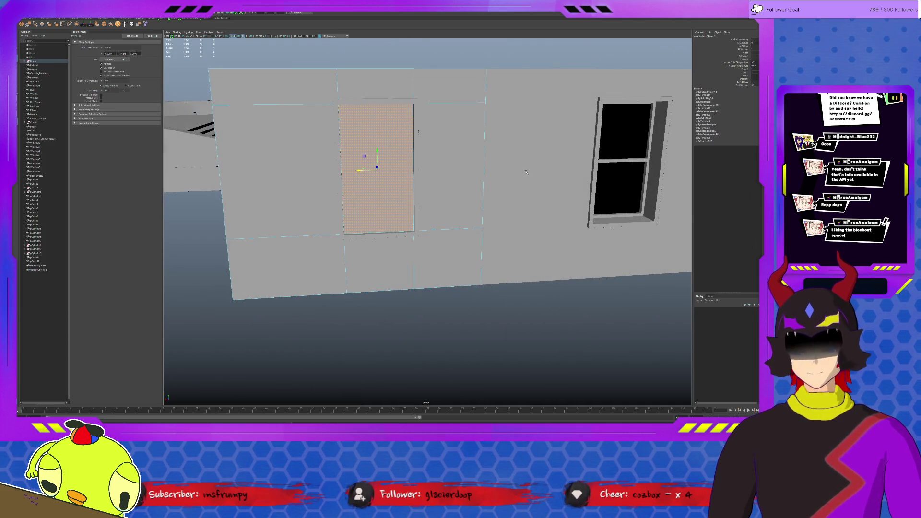
{"action": "key", "text": "Delete"}
{"action": "mouse_move", "coordinate": [502, 162]}
{"action": "left_mouse_down", "text": "alt"}
{"action": "mouse_move", "coordinate": [510, 175]}
{"action": "mouse_move", "coordinate": [548, 178]}
{"action": "mouse_move", "coordinate": [508, 187]}
{"action": "left_mouse_up", "text": "alt"}
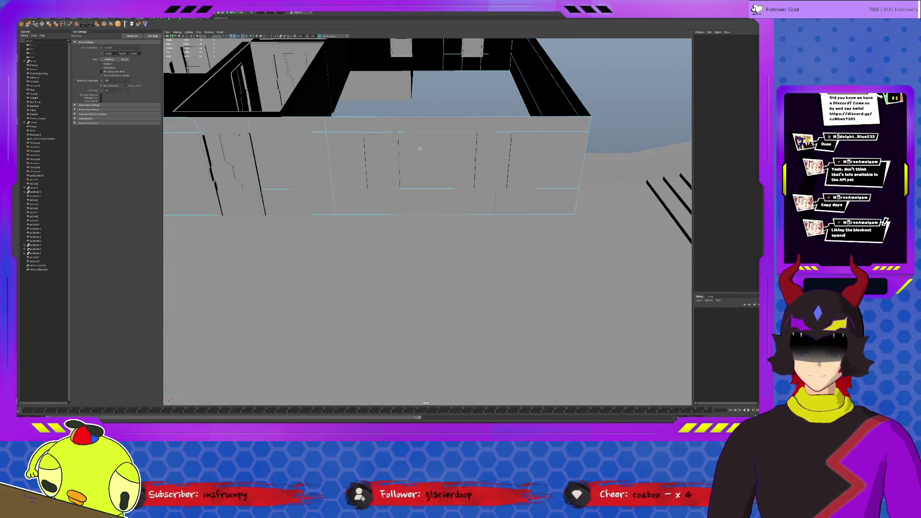
Add new edge loops across the wall and slide them left and right along X
{"action": "left_click", "coordinate": [62, 24]}
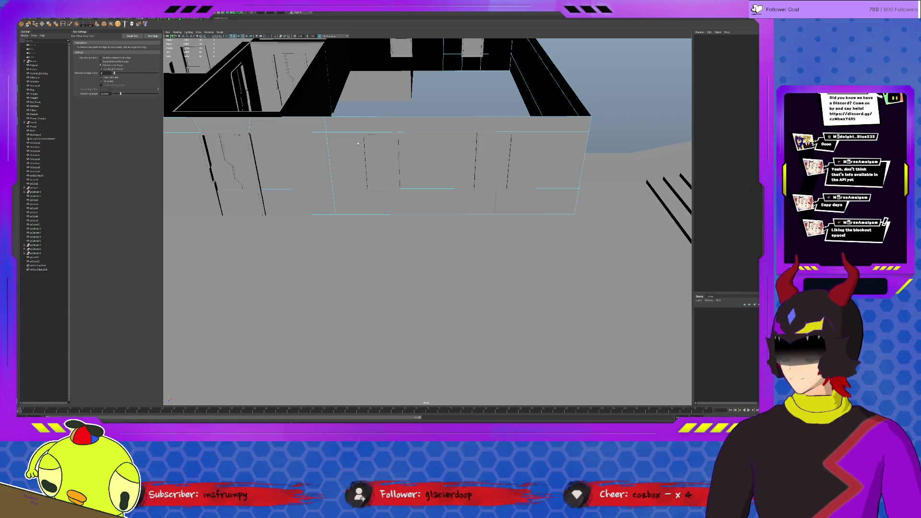
{"action": "left_click", "coordinate": [422, 133]}
{"action": "key", "text": "w"}
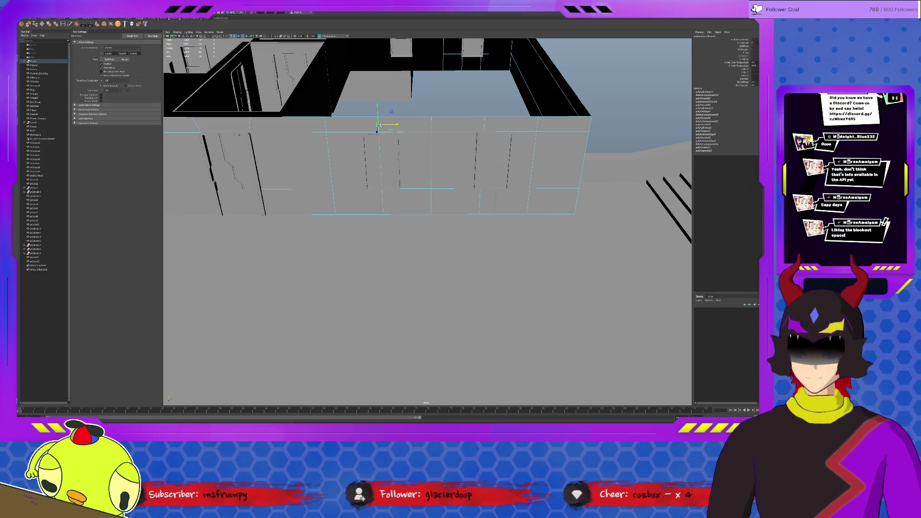
{"action": "left_click_drag", "start_coordinate": [398, 169], "coordinate": [384, 169]}
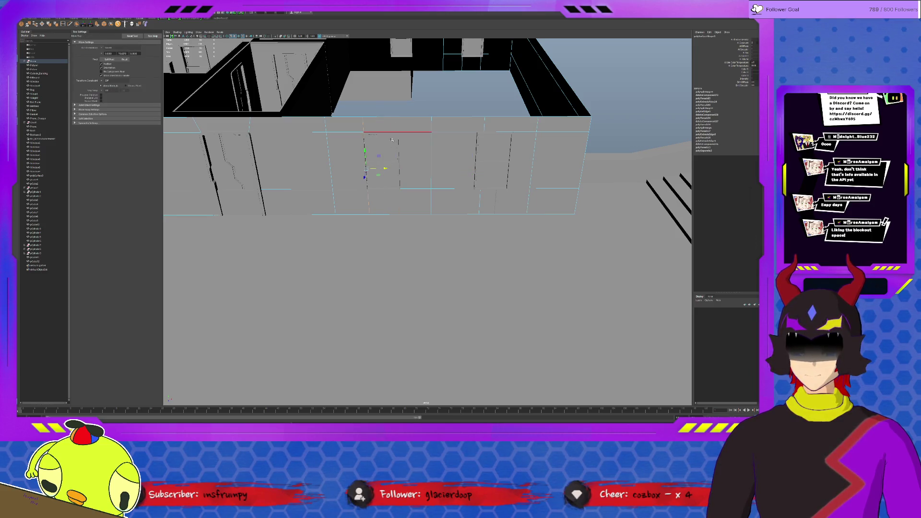
{"action": "left_click", "coordinate": [416, 131]}
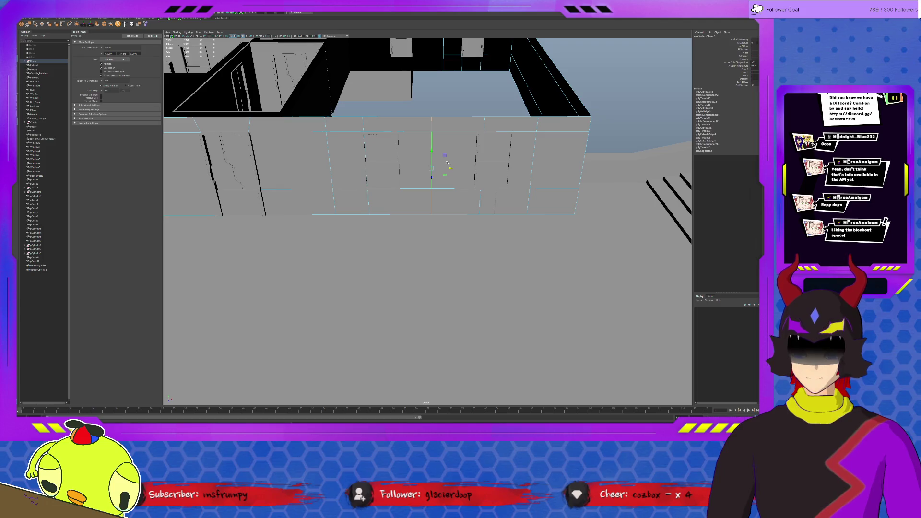
{"action": "left_click", "coordinate": [487, 167]}
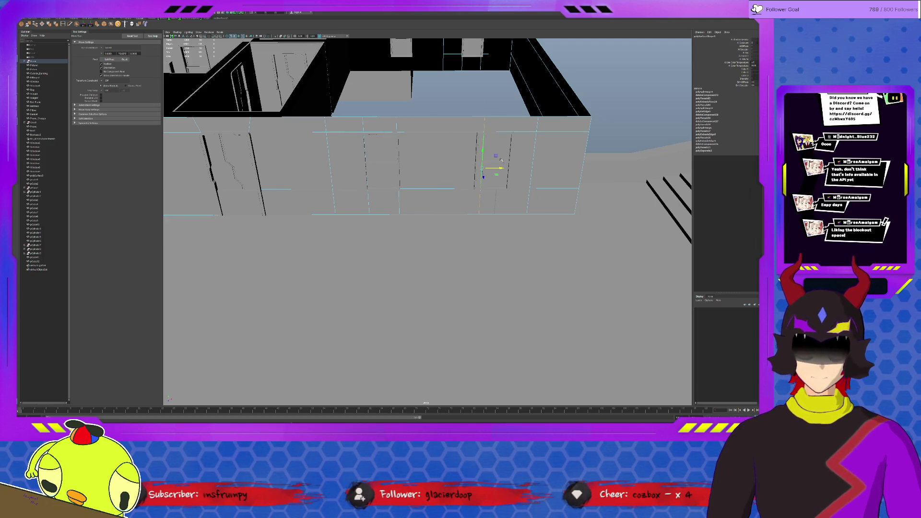
{"action": "mouse_move", "coordinate": [487, 167]}
{"action": "left_mouse_down"}
{"action": "mouse_move", "coordinate": [537, 168]}
{"action": "mouse_move", "coordinate": [505, 171]}
{"action": "left_mouse_up"}
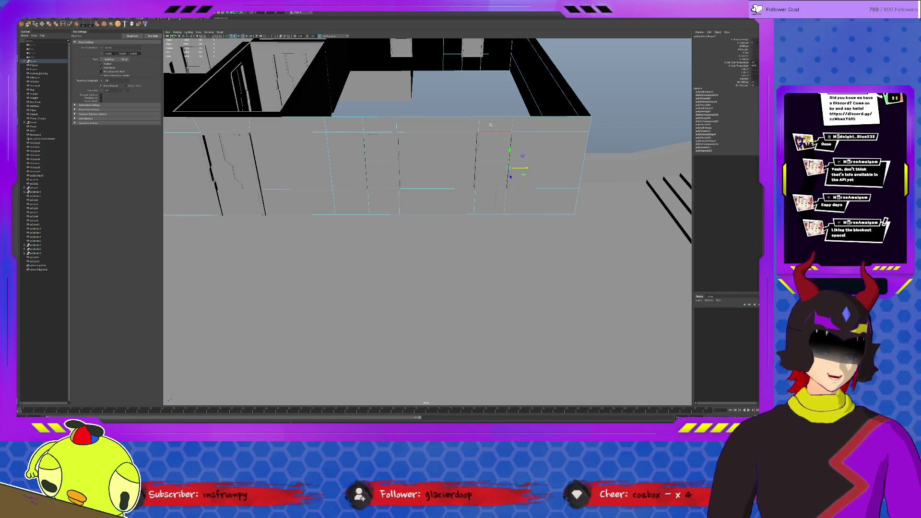
Select the wall face between the edge loops and tumble to a new view
{"action": "key", "text": "F11"}
{"action": "left_click", "coordinate": [436, 161]}
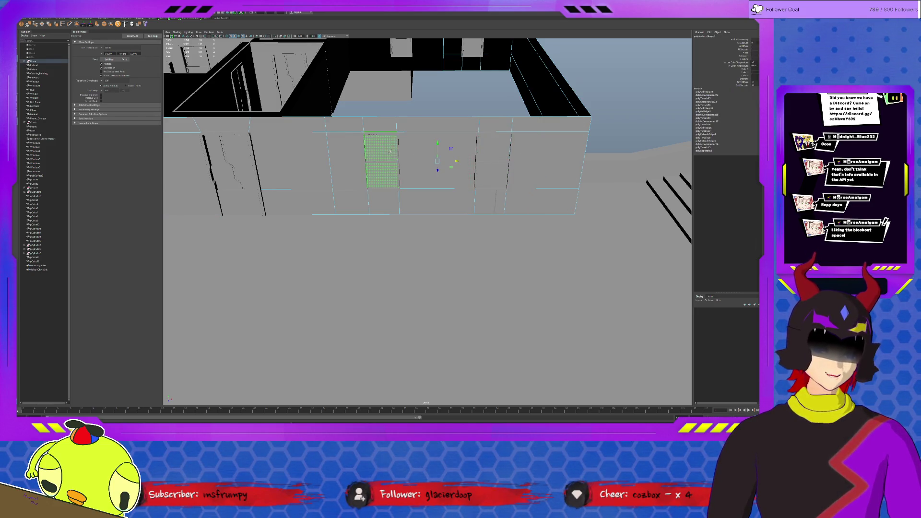
{"action": "mouse_move", "coordinate": [461, 154]}
{"action": "left_mouse_down", "text": "alt"}
{"action": "mouse_move", "coordinate": [470, 148]}
{"action": "mouse_move", "coordinate": [418, 133]}
{"action": "mouse_move", "coordinate": [466, 131]}
{"action": "mouse_move", "coordinate": [398, 216]}
{"action": "mouse_move", "coordinate": [311, 295]}
{"action": "mouse_move", "coordinate": [438, 220]}
{"action": "left_mouse_up", "text": "alt"}
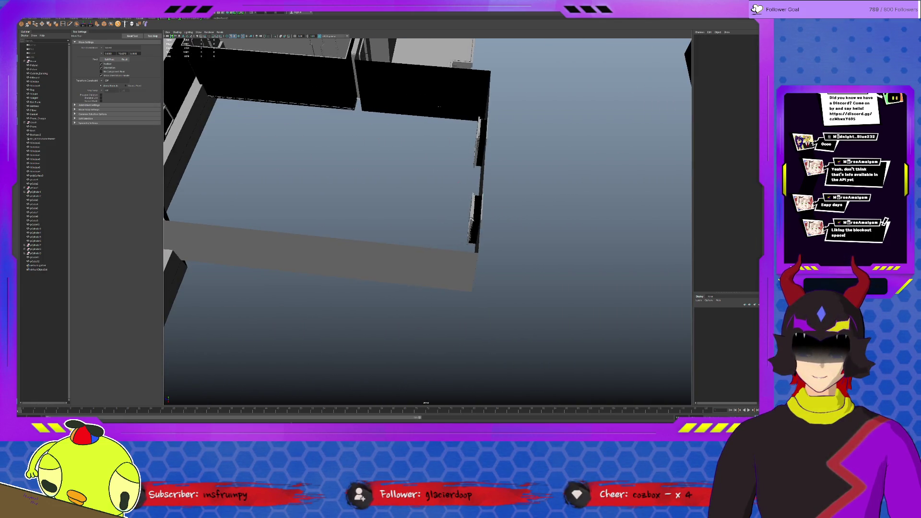
Move the window frame from the right wall over to the room's left wall
{"action": "left_click", "coordinate": [474, 221]}
{"action": "left_click_drag", "start_coordinate": [336, 205], "coordinate": [307, 172], "text": "alt"}
{"action": "left_click", "coordinate": [346, 139]}
{"action": "left_click_drag", "start_coordinate": [346, 139], "coordinate": [384, 181], "text": "alt"}
{"action": "left_click", "coordinate": [653, 211]}
{"action": "mouse_move", "coordinate": [610, 198]}
{"action": "left_mouse_down"}
{"action": "mouse_move", "coordinate": [382, 193]}
{"action": "mouse_move", "coordinate": [477, 194]}
{"action": "mouse_move", "coordinate": [509, 179]}
{"action": "left_mouse_up"}
{"action": "key", "text": "f"}
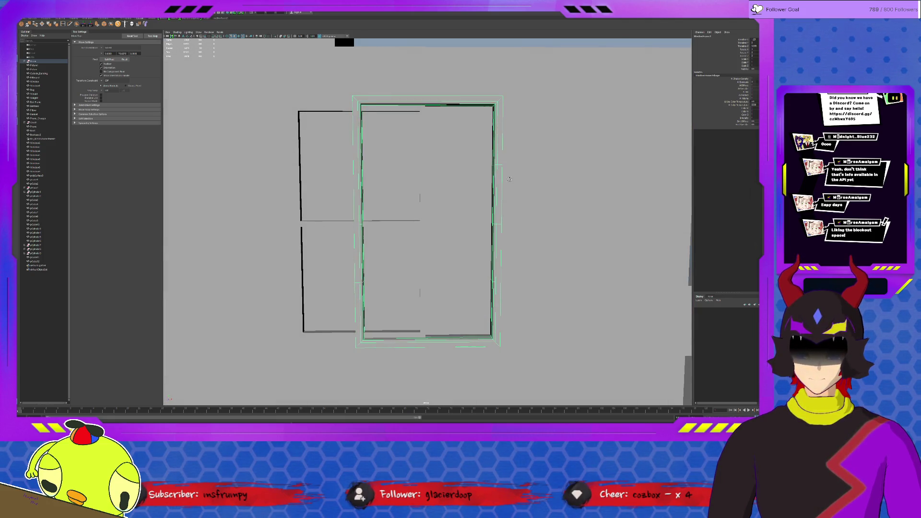
Snap the window's pivot to its top-right corner, then deselect and view the building
{"action": "key", "text": "d"}
{"action": "scroll", "coordinate": [459, 166], "scroll_direction": "down", "scroll_amount": 6}
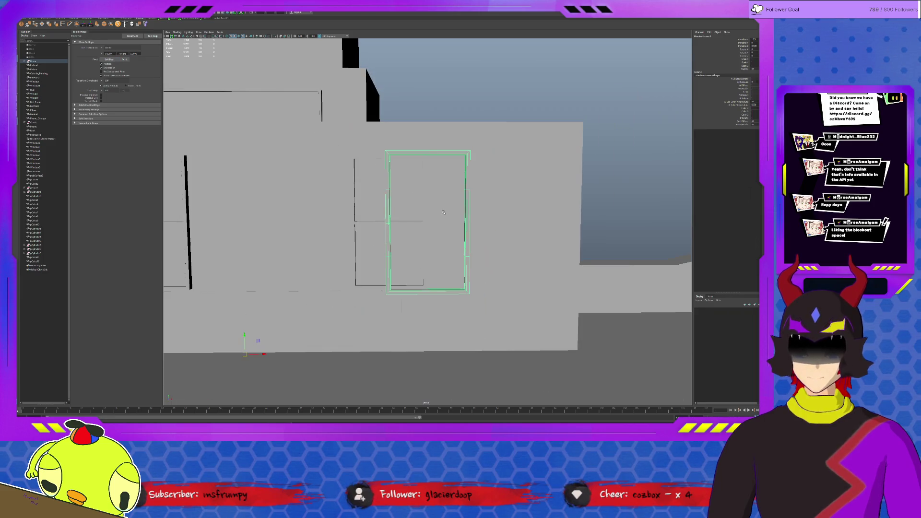
{"action": "left_click_drag", "start_coordinate": [459, 167], "coordinate": [446, 227], "text": "alt"}
{"action": "key", "text": "d"}
{"action": "mouse_move", "coordinate": [337, 269]}
{"action": "left_mouse_down"}
{"action": "mouse_move", "coordinate": [451, 194]}
{"action": "mouse_move", "coordinate": [449, 218]}
{"action": "mouse_move", "coordinate": [451, 211]}
{"action": "left_mouse_up"}
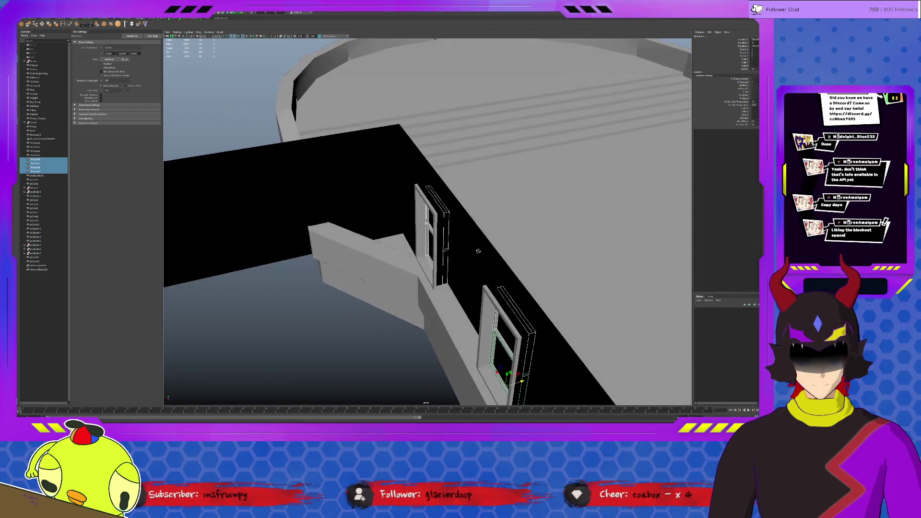
{"action": "mouse_move", "coordinate": [479, 251]}
{"action": "left_mouse_down", "text": "alt"}
{"action": "mouse_move", "coordinate": [484, 238]}
{"action": "mouse_move", "coordinate": [478, 244]}
{"action": "left_mouse_up", "text": "alt"}
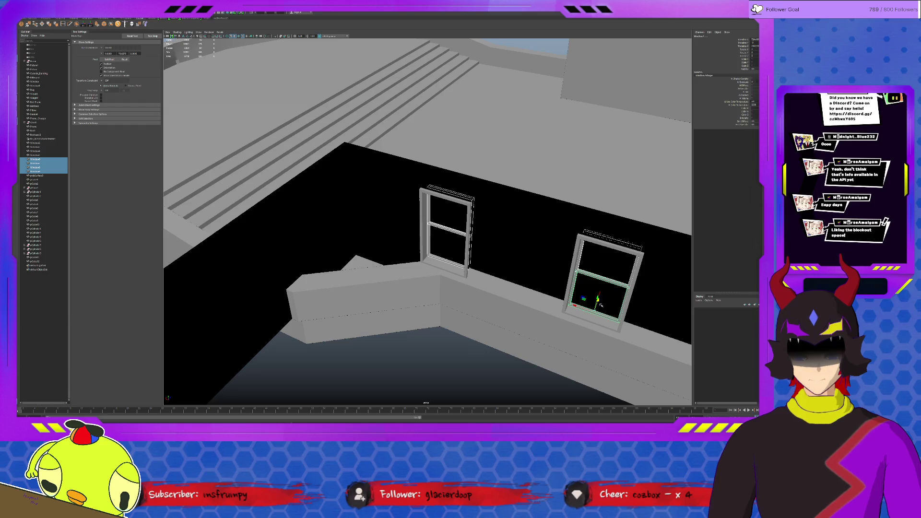
{"action": "left_click", "coordinate": [459, 401]}
{"action": "mouse_move", "coordinate": [459, 400]}
{"action": "left_mouse_down", "text": "alt"}
{"action": "mouse_move", "coordinate": [399, 328]}
{"action": "mouse_move", "coordinate": [566, 242]}
{"action": "mouse_move", "coordinate": [501, 216]}
{"action": "mouse_move", "coordinate": [479, 221]}
{"action": "left_mouse_up", "text": "alt"}
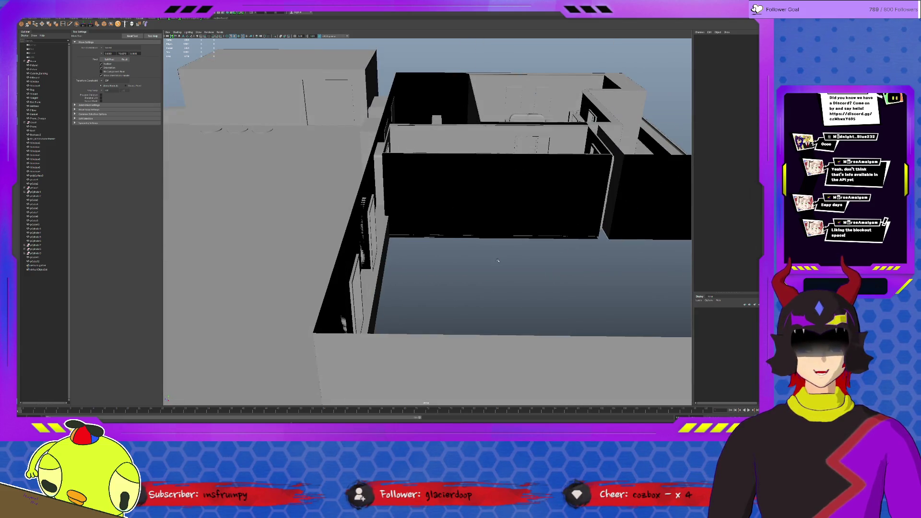
{"action": "left_click_drag", "start_coordinate": [497, 260], "coordinate": [495, 261], "text": "alt"}
{"action": "right_click_drag", "start_coordinate": [496, 261], "coordinate": [448, 277], "text": "alt"}
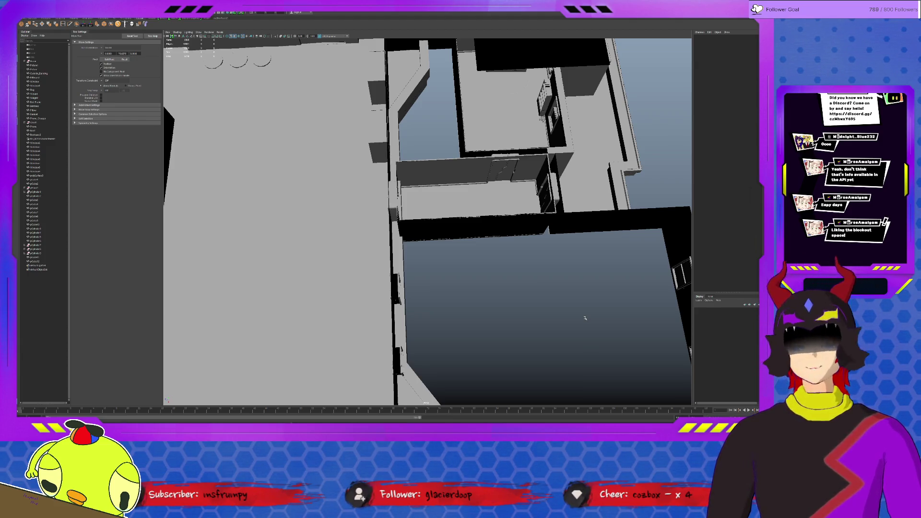
{"action": "right_click_drag", "start_coordinate": [563, 312], "coordinate": [430, 287], "text": "alt"}
{"action": "left_click_drag", "start_coordinate": [496, 319], "coordinate": [445, 234], "text": "alt"}
{"action": "left_click", "coordinate": [444, 235]}
{"action": "key", "text": "F11"}
{"action": "left_click", "coordinate": [442, 239]}
{"action": "left_click", "coordinate": [339, 245]}
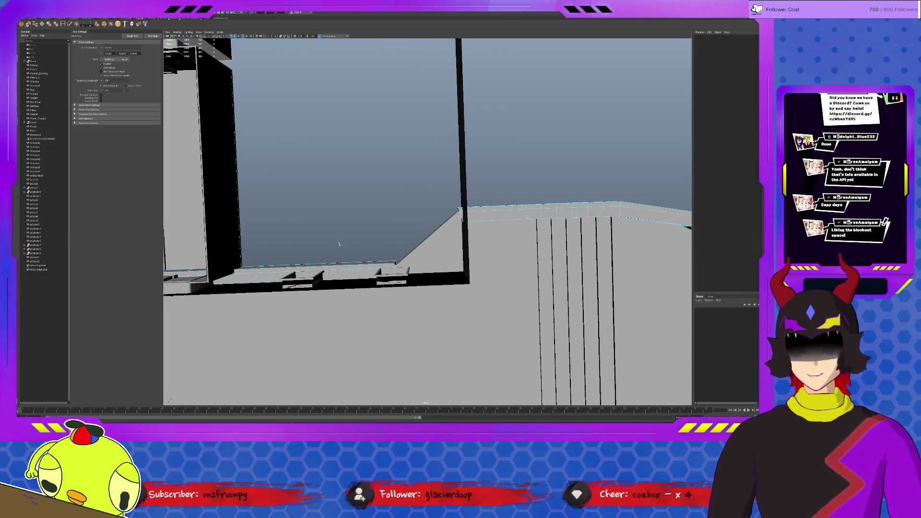
{"action": "left_click", "coordinate": [429, 228]}
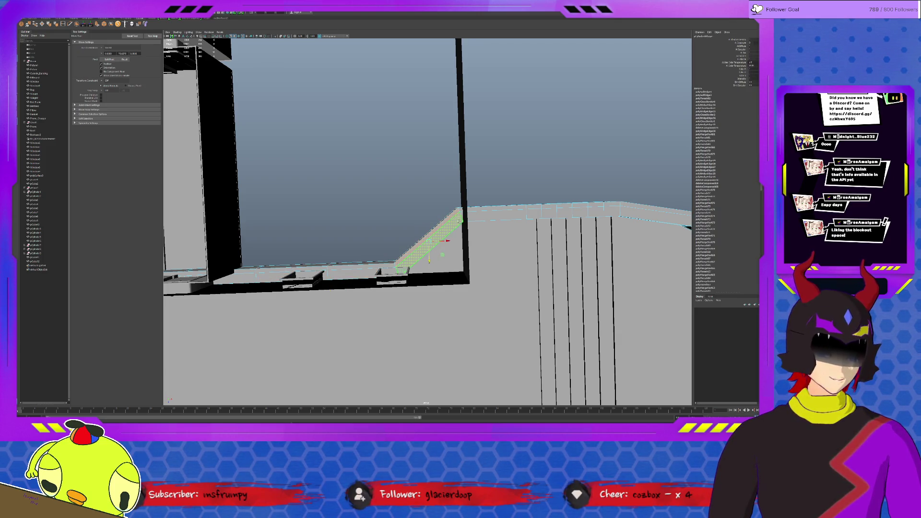
{"action": "left_click", "coordinate": [460, 222]}
{"action": "left_click_drag", "start_coordinate": [459, 222], "coordinate": [493, 229], "text": "alt"}
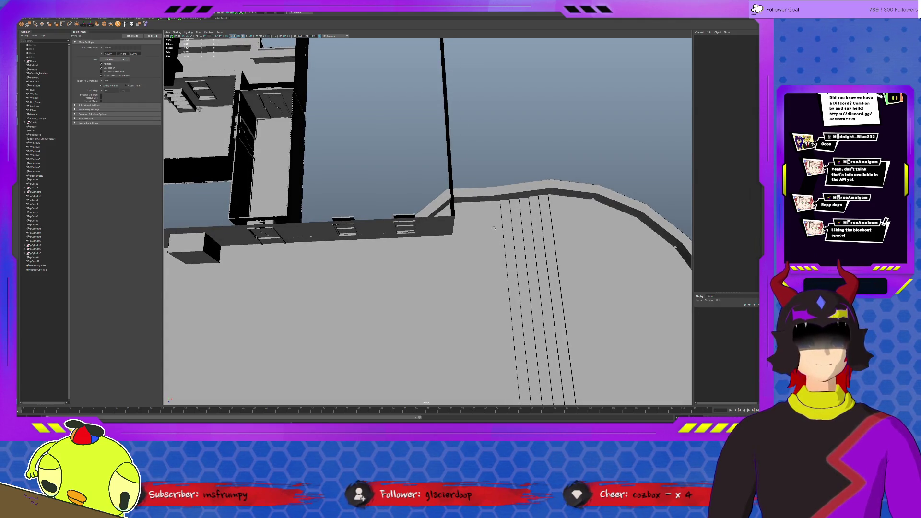
{"action": "left_click_drag", "start_coordinate": [494, 228], "coordinate": [268, 168], "text": "alt"}
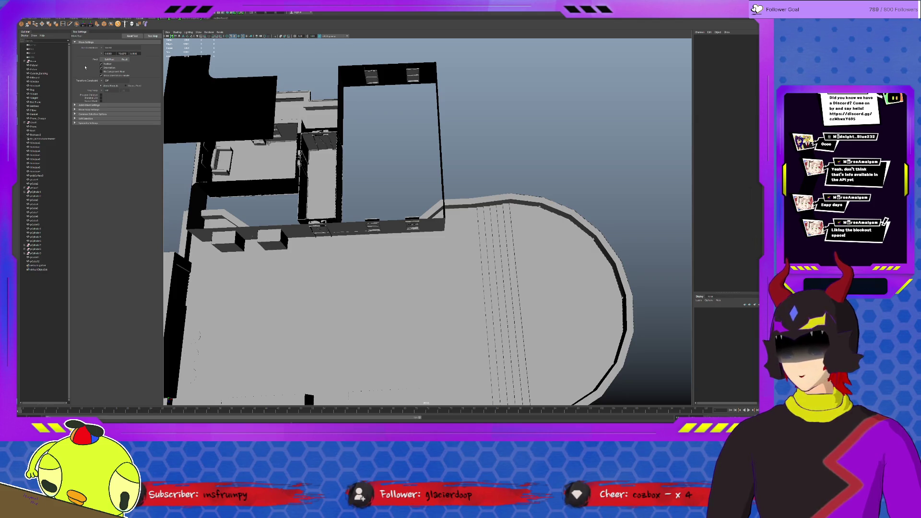
{"action": "left_click", "coordinate": [483, 215]}
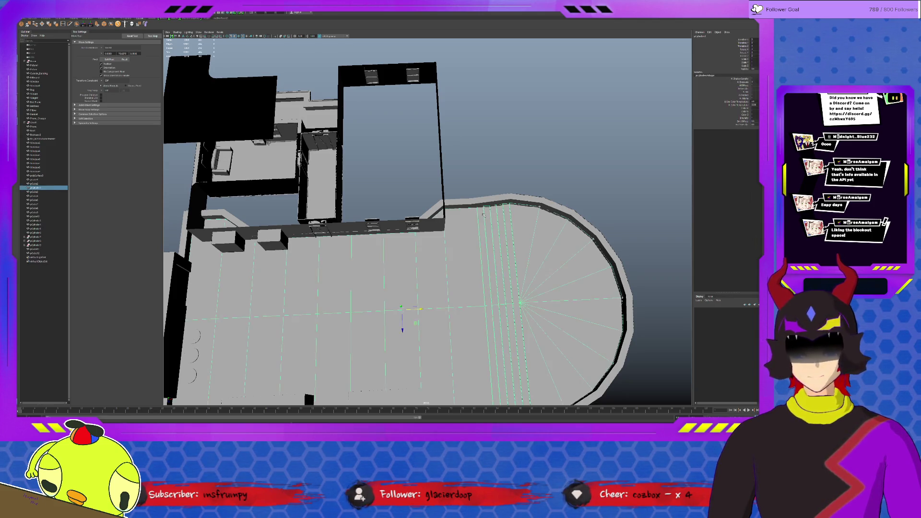
{"action": "left_click", "coordinate": [474, 140]}
{"action": "mouse_move", "coordinate": [474, 140]}
{"action": "left_mouse_down", "text": "alt"}
{"action": "mouse_move", "coordinate": [372, 212]}
{"action": "mouse_move", "coordinate": [455, 225]}
{"action": "left_mouse_up", "text": "alt"}
{"action": "scroll", "coordinate": [451, 226], "scroll_direction": "down", "scroll_amount": 3}
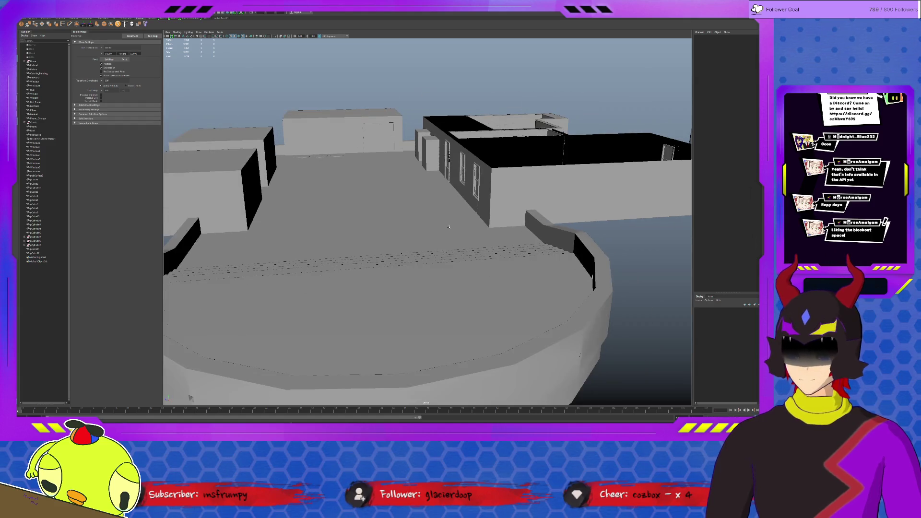
{"action": "mouse_move", "coordinate": [392, 216]}
{"action": "left_mouse_down", "text": "alt"}
{"action": "mouse_move", "coordinate": [430, 238]}
{"action": "mouse_move", "coordinate": [486, 176]}
{"action": "mouse_move", "coordinate": [416, 187]}
{"action": "mouse_move", "coordinate": [417, 174]}
{"action": "left_mouse_up", "text": "alt"}
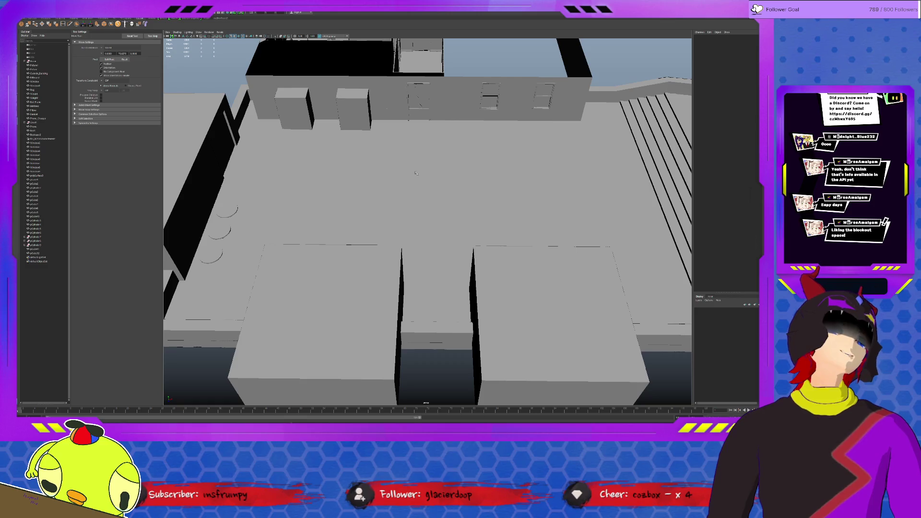
{"action": "left_click", "coordinate": [385, 179]}
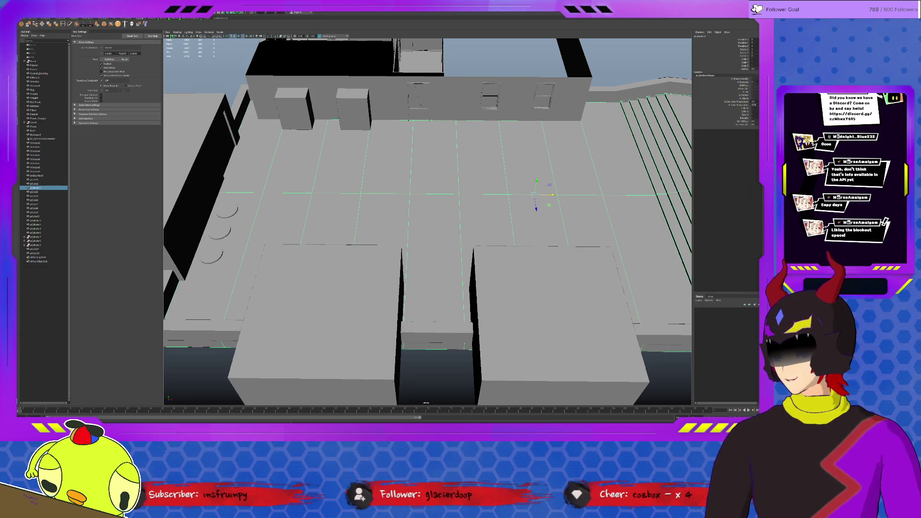
Create a polygon cylinder and a cube from the Poly Modeling shelf and set each on the floor
{"action": "left_click", "coordinate": [43, 20]}
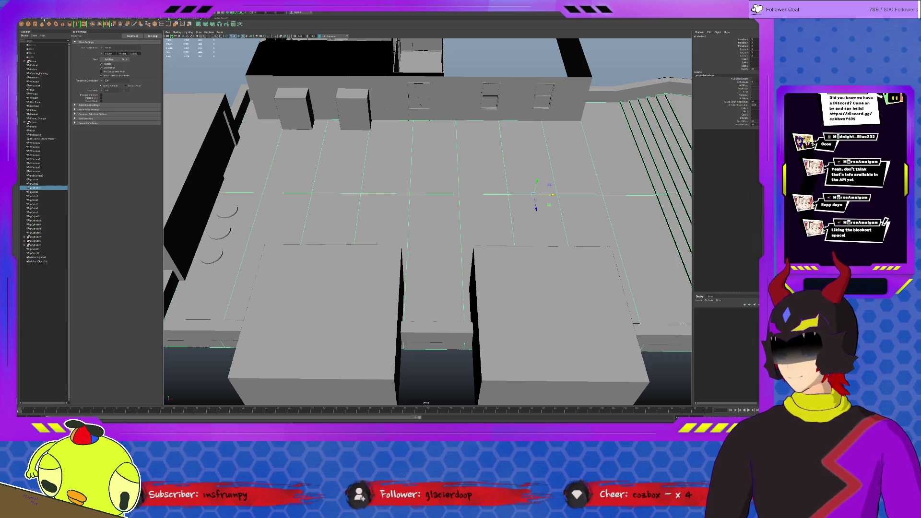
{"action": "left_click", "coordinate": [35, 24]}
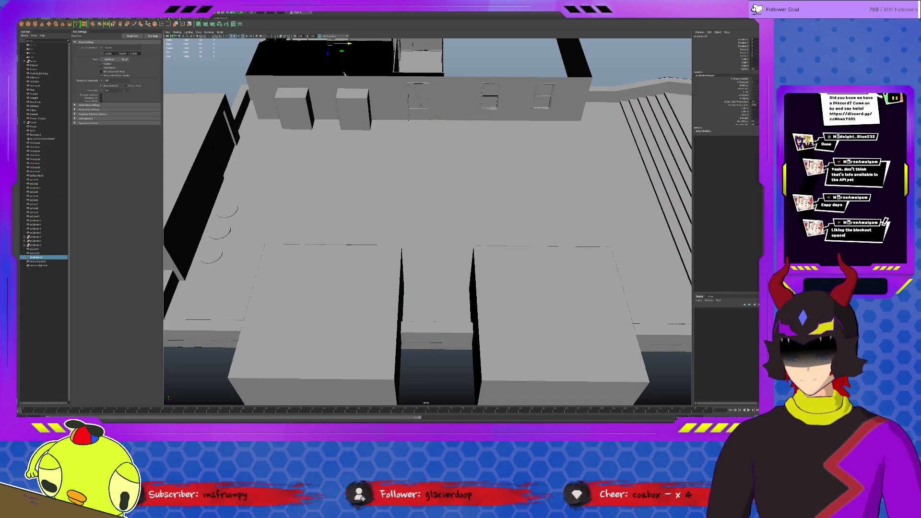
{"action": "left_click_drag", "start_coordinate": [331, 44], "coordinate": [238, 98]}
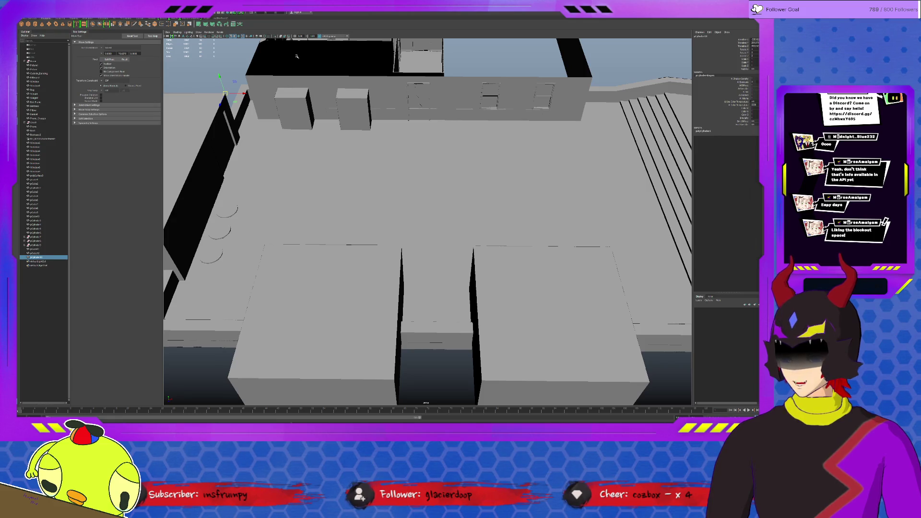
{"action": "key", "text": "g"}
{"action": "left_click_drag", "start_coordinate": [331, 44], "coordinate": [222, 102]}
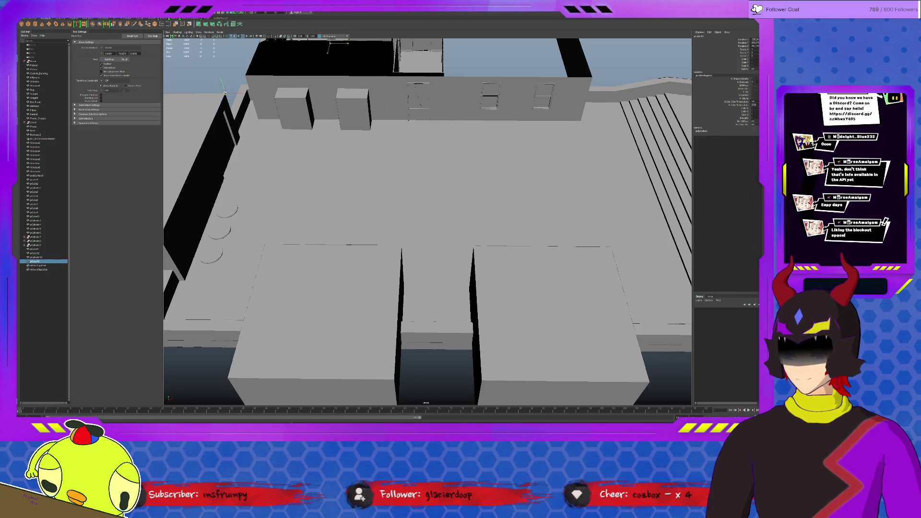
Move the new cylinder so it overlaps the cube and shrink it uniformly
{"action": "key", "text": "f"}
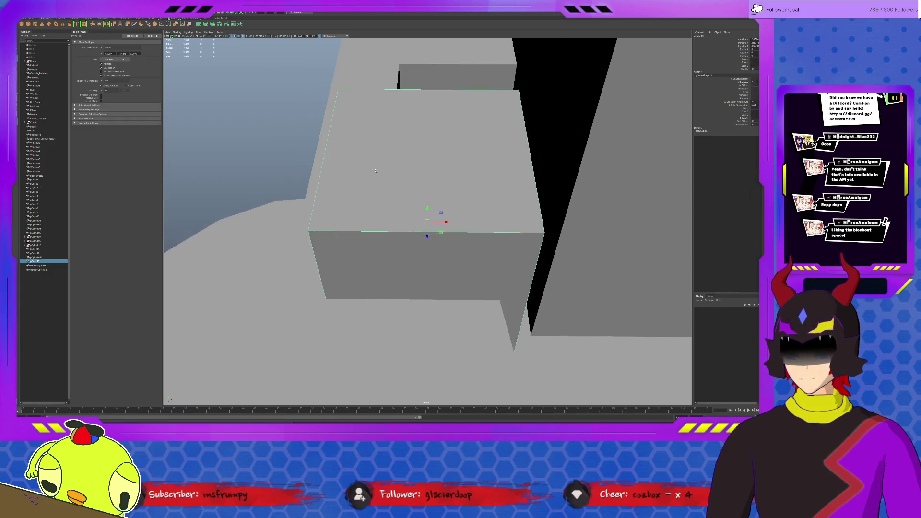
{"action": "left_click", "coordinate": [364, 208]}
{"action": "key", "text": "f"}
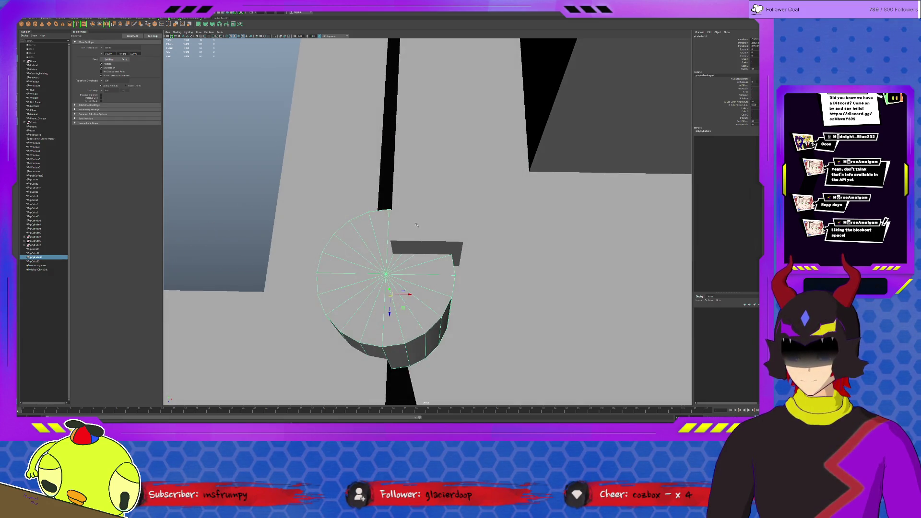
{"action": "left_click_drag", "start_coordinate": [431, 270], "coordinate": [455, 313], "text": "alt"}
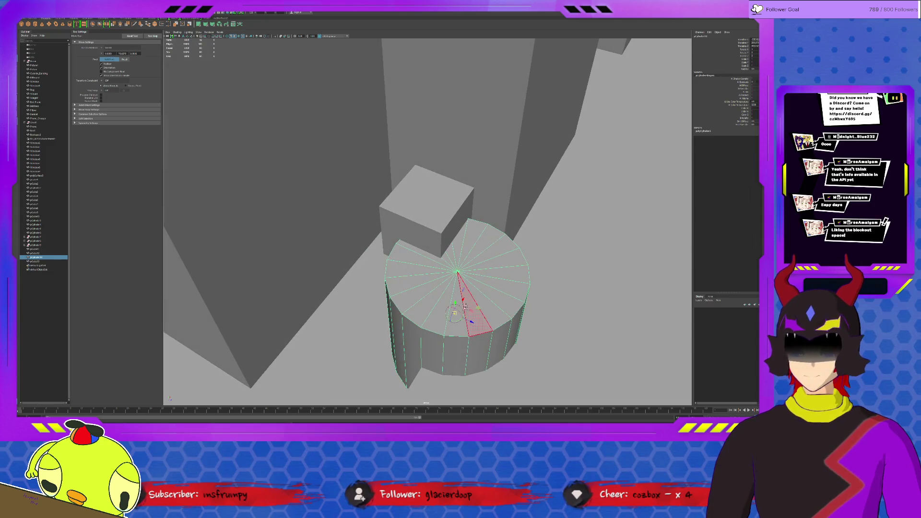
{"action": "left_click_drag", "start_coordinate": [541, 309], "coordinate": [434, 239]}
{"action": "key", "text": "r"}
{"action": "mouse_move", "coordinate": [505, 190]}
{"action": "left_mouse_down"}
{"action": "mouse_move", "coordinate": [373, 206]}
{"action": "mouse_move", "coordinate": [465, 212]}
{"action": "mouse_move", "coordinate": [434, 219]}
{"action": "left_mouse_up"}
Select the cube's side face in face mode
{"action": "left_click", "coordinate": [394, 217]}
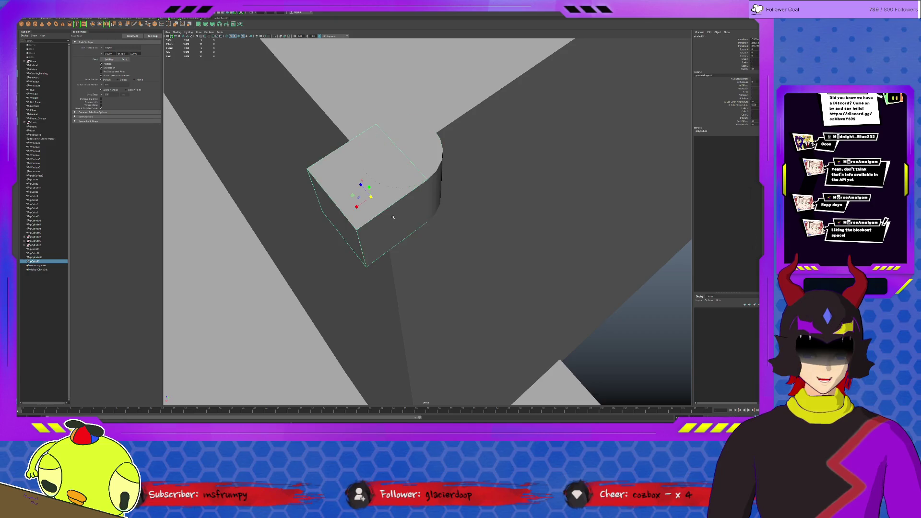
{"action": "key", "text": "F11"}
{"action": "key", "text": "w"}
{"action": "left_click", "coordinate": [362, 213]}
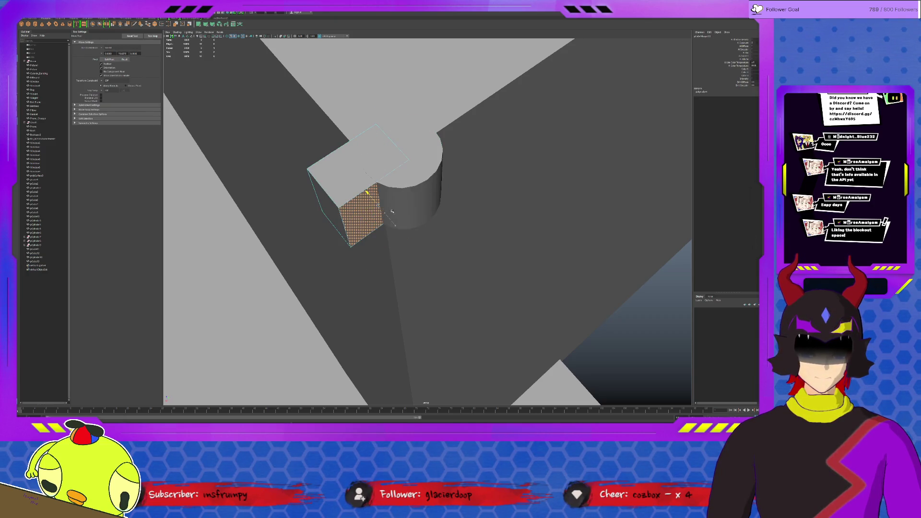
{"action": "mouse_move", "coordinate": [433, 186]}
{"action": "left_mouse_down", "text": "alt"}
{"action": "mouse_move", "coordinate": [501, 193]}
{"action": "mouse_move", "coordinate": [448, 215]}
{"action": "left_mouse_up", "text": "alt"}
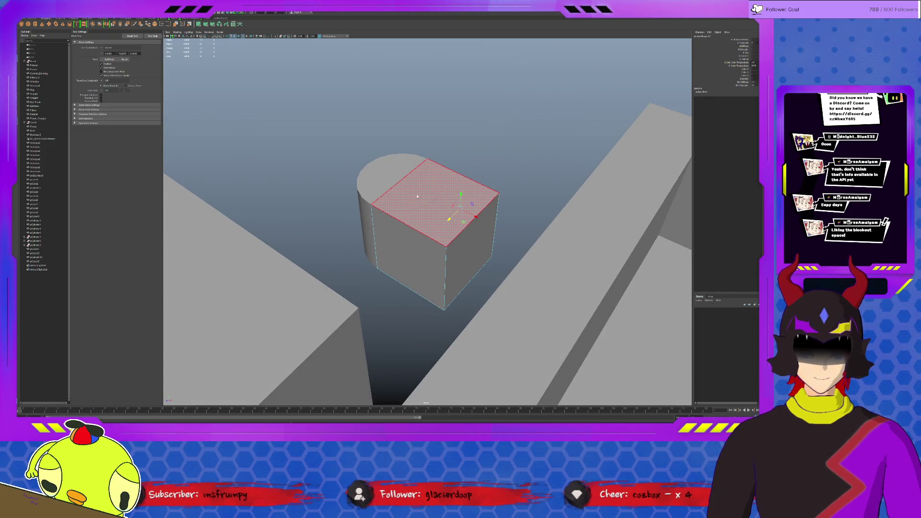
Duplicate the cylinder to the cube's right end and combine both cylinders into one object
{"action": "left_click", "coordinate": [389, 180]}
{"action": "key", "text": "ctrl+d"}
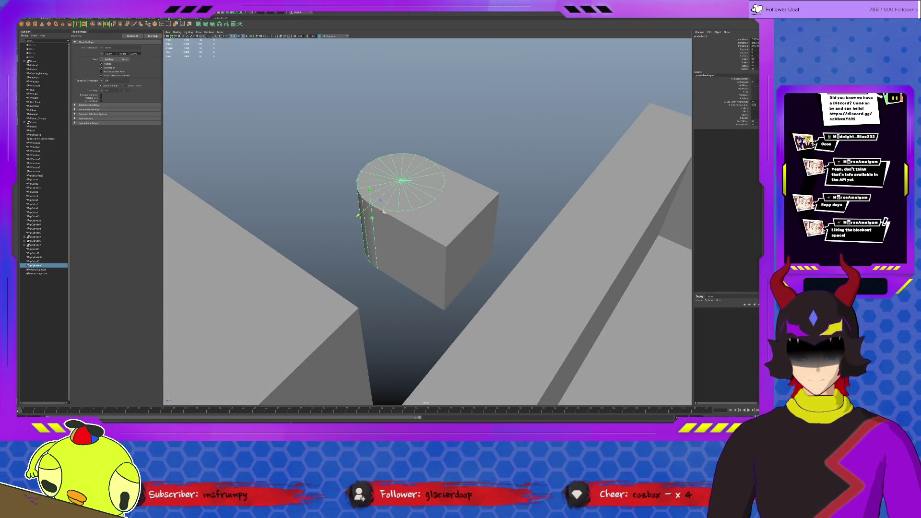
{"action": "left_click_drag", "start_coordinate": [385, 213], "coordinate": [451, 255]}
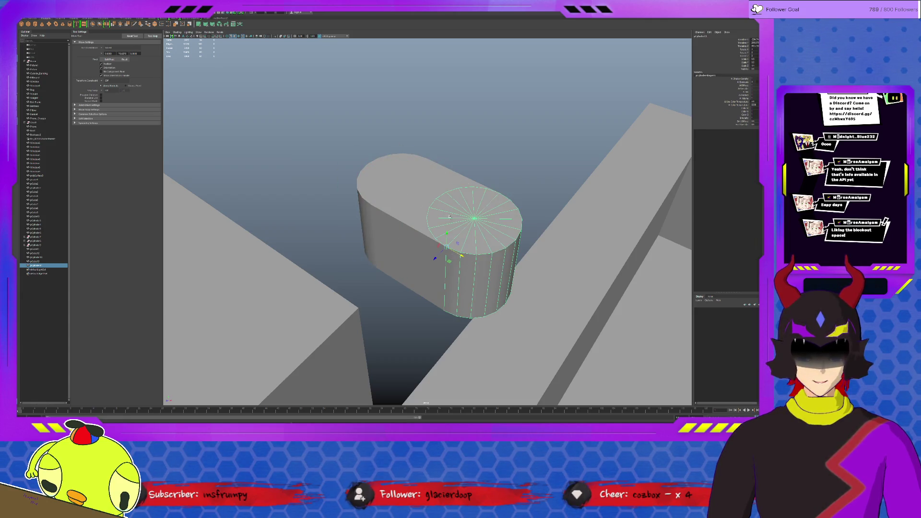
{"action": "left_click", "coordinate": [394, 163], "text": "shift"}
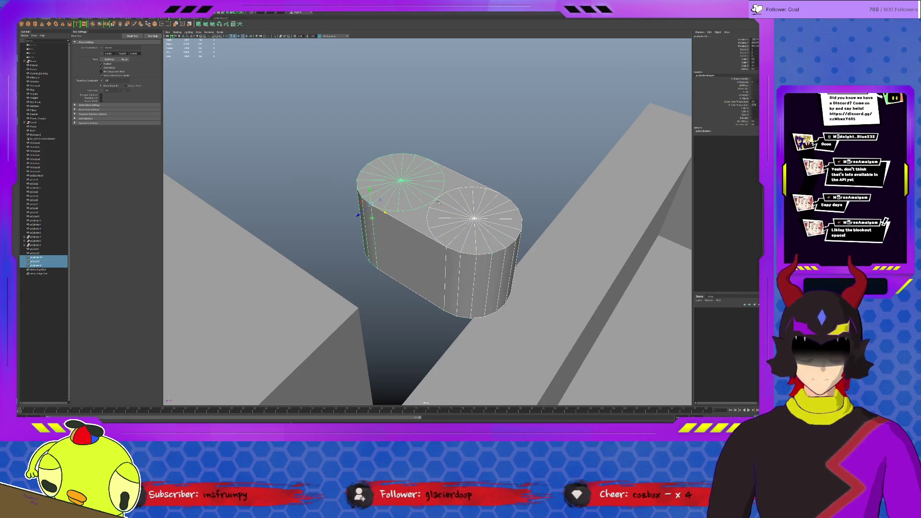
{"action": "left_click", "coordinate": [79, 18]}
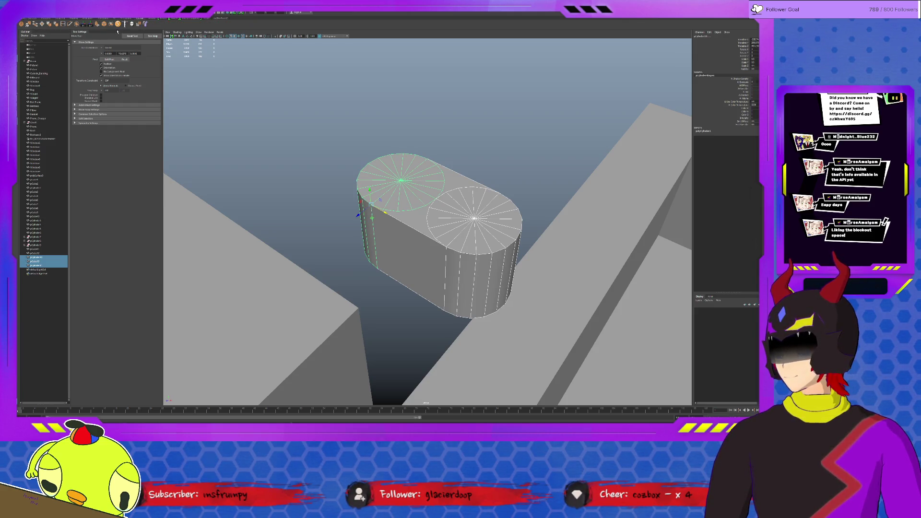
{"action": "left_click", "coordinate": [83, 25]}
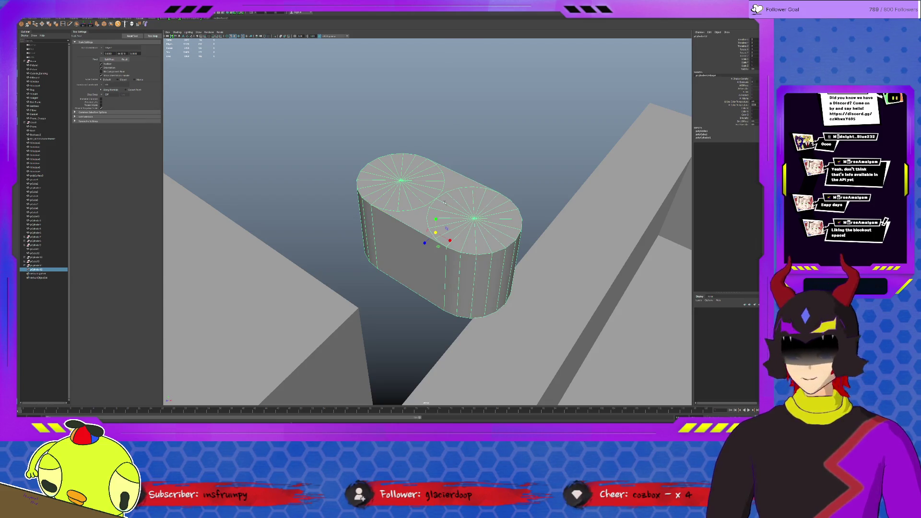
Flatten the combined cylinders into a thin slab
{"action": "scroll", "coordinate": [585, 228], "scroll_direction": "down", "scroll_amount": 2}
{"action": "scroll", "coordinate": [585, 228], "scroll_direction": "down", "scroll_amount": 1}
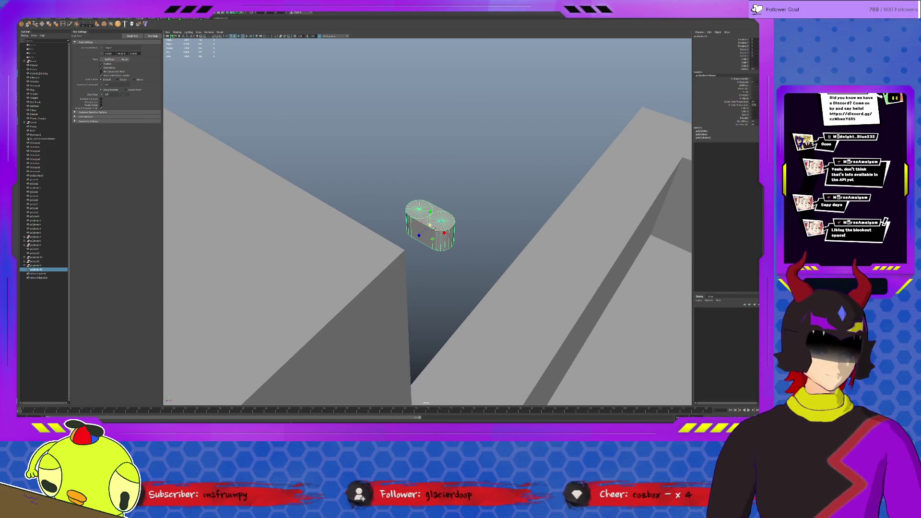
{"action": "scroll", "coordinate": [547, 208], "scroll_direction": "up", "scroll_amount": 5}
{"action": "mouse_move", "coordinate": [429, 212]}
{"action": "left_mouse_down"}
{"action": "mouse_move", "coordinate": [432, 227]}
{"action": "mouse_move", "coordinate": [440, 215]}
{"action": "mouse_move", "coordinate": [336, 207]}
{"action": "mouse_move", "coordinate": [426, 216]}
{"action": "mouse_move", "coordinate": [603, 337]}
{"action": "mouse_move", "coordinate": [499, 191]}
{"action": "mouse_move", "coordinate": [502, 203]}
{"action": "left_mouse_up"}
{"action": "key", "text": "F11"}
{"action": "key", "text": "w"}
{"action": "key", "text": "F8"}
Move the slab up and to the right and frame it in the view
{"action": "scroll", "coordinate": [422, 211], "scroll_direction": "down", "scroll_amount": 5}
{"action": "key", "text": "r"}
{"action": "key", "text": "w"}
{"action": "mouse_move", "coordinate": [435, 220]}
{"action": "left_mouse_down"}
{"action": "mouse_move", "coordinate": [445, 205]}
{"action": "mouse_move", "coordinate": [597, 142]}
{"action": "left_mouse_up"}
{"action": "key", "text": "f"}
{"action": "scroll", "coordinate": [506, 215], "scroll_direction": "down", "scroll_amount": 3}
Edit the slab's pivot in isolated view, then restore the full scene
{"action": "mouse_move", "coordinate": [506, 215]}
{"action": "left_mouse_down", "text": "alt"}
{"action": "mouse_move", "coordinate": [431, 221]}
{"action": "mouse_move", "coordinate": [442, 212]}
{"action": "mouse_move", "coordinate": [441, 191]}
{"action": "left_mouse_up", "text": "alt"}
{"action": "scroll", "coordinate": [429, 224], "scroll_direction": "up", "scroll_amount": 5}
{"action": "scroll", "coordinate": [429, 224], "scroll_direction": "up", "scroll_amount": 3}
{"action": "key", "text": "r"}
{"action": "key", "text": "ctrl+1"}
{"action": "key", "text": "d"}
{"action": "key", "text": "d"}
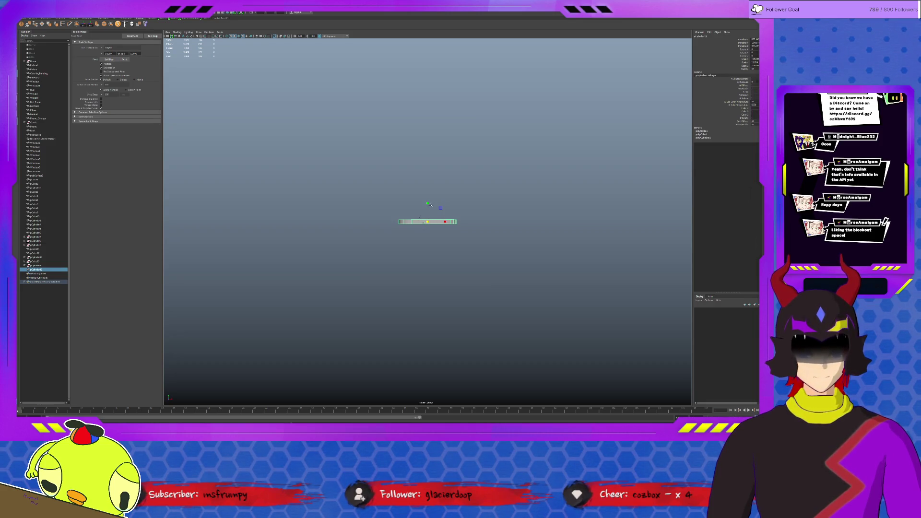
{"action": "key", "text": "ctrl+1"}
Re-edit the slab's pivot in isolation and frame the slab up close
{"action": "key", "text": "w"}
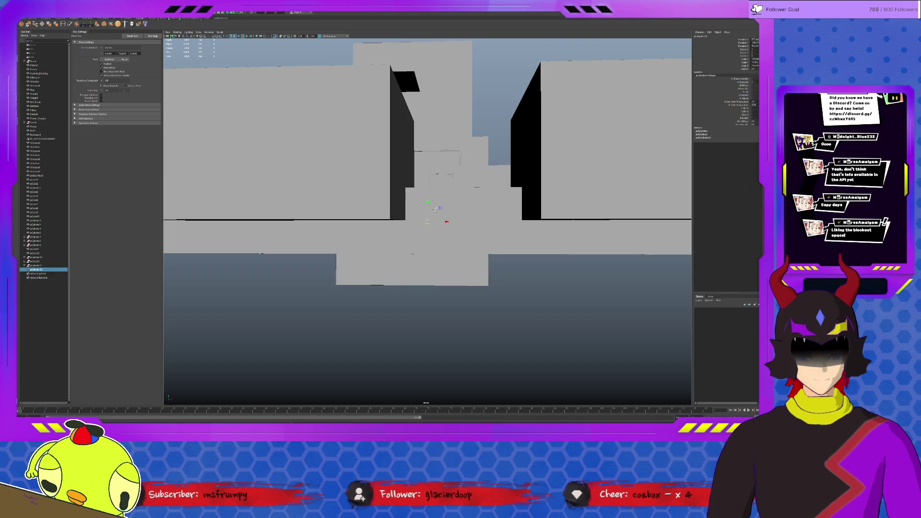
{"action": "key", "text": "ctrl+1"}
{"action": "key", "text": "d"}
{"action": "key", "text": "ctrl+1"}
{"action": "mouse_move", "coordinate": [423, 229]}
{"action": "left_mouse_down", "text": "alt"}
{"action": "mouse_move", "coordinate": [433, 211]}
{"action": "mouse_move", "coordinate": [428, 224]}
{"action": "mouse_move", "coordinate": [418, 202]}
{"action": "mouse_move", "coordinate": [492, 213]}
{"action": "mouse_move", "coordinate": [476, 223]}
{"action": "mouse_move", "coordinate": [491, 215]}
{"action": "mouse_move", "coordinate": [455, 201]}
{"action": "left_mouse_up", "text": "alt"}
{"action": "key", "text": "f"}
Scale the joined cylinders wider and turn on Wireframe on Shaded
{"action": "key", "text": "r"}
{"action": "scroll", "coordinate": [479, 217], "scroll_direction": "up", "scroll_amount": 5}
{"action": "scroll", "coordinate": [479, 216], "scroll_direction": "down", "scroll_amount": 5}
{"action": "key", "text": "ctrl+1"}
{"action": "key", "text": "ctrl+1"}
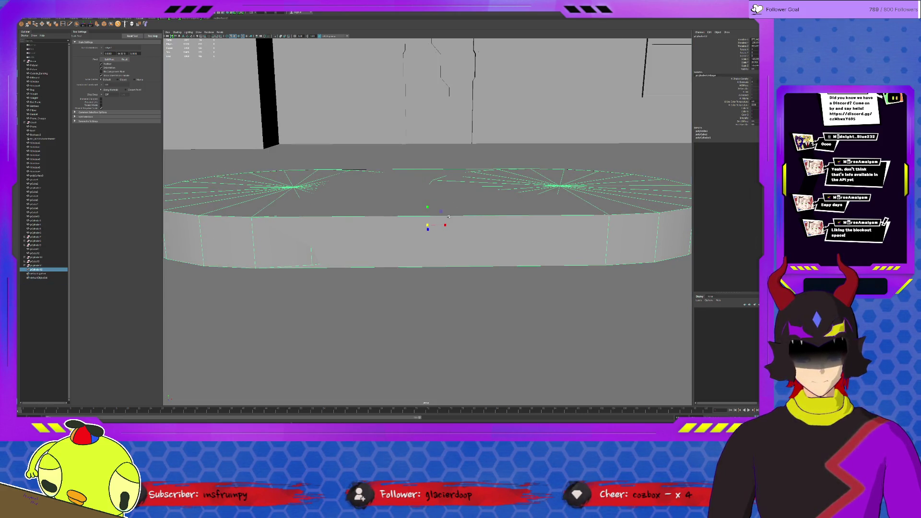
{"action": "left_click", "coordinate": [240, 37]}
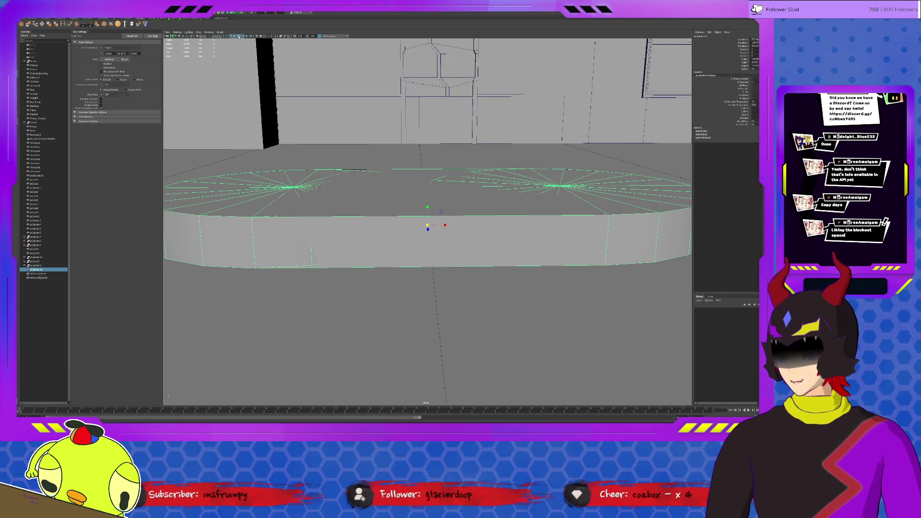
Slide the slab sideways along the X axis
{"action": "key", "text": "w"}
{"action": "key", "text": "f"}
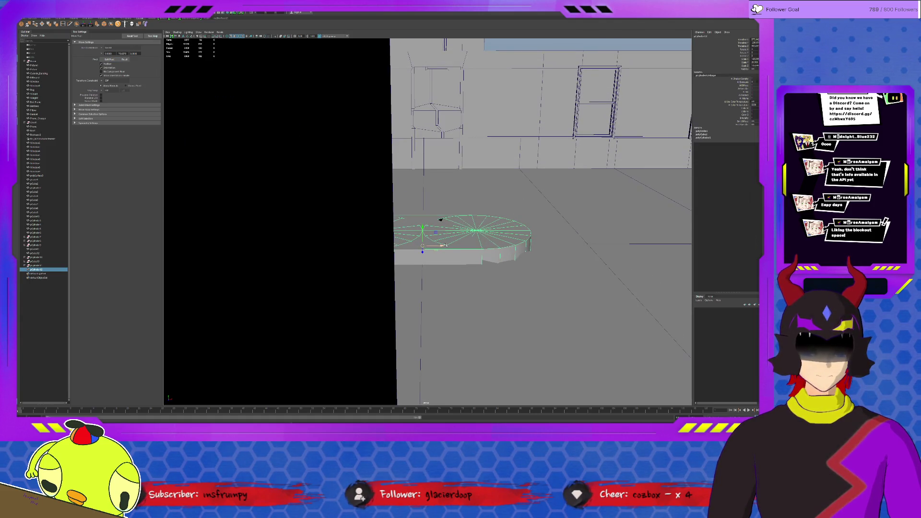
{"action": "middle_click_drag", "start_coordinate": [440, 218], "coordinate": [463, 219]}
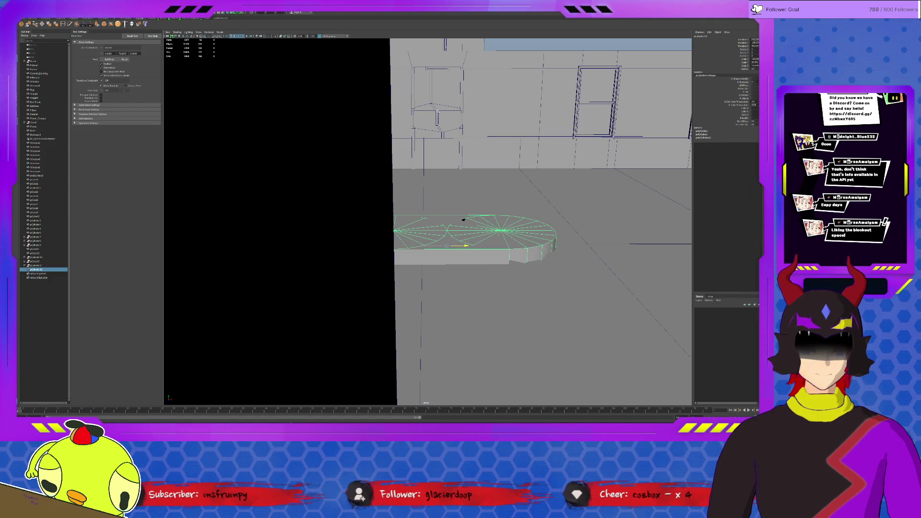
{"action": "scroll", "coordinate": [564, 238], "scroll_direction": "up", "scroll_amount": 5}
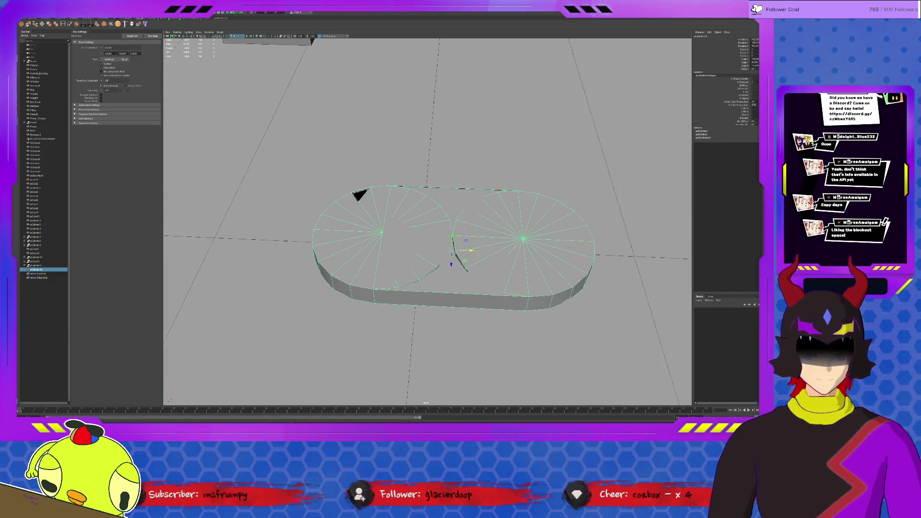
Move the right cylinder outward to the right and the left cylinder outward to the left
{"action": "left_click", "coordinate": [576, 238]}
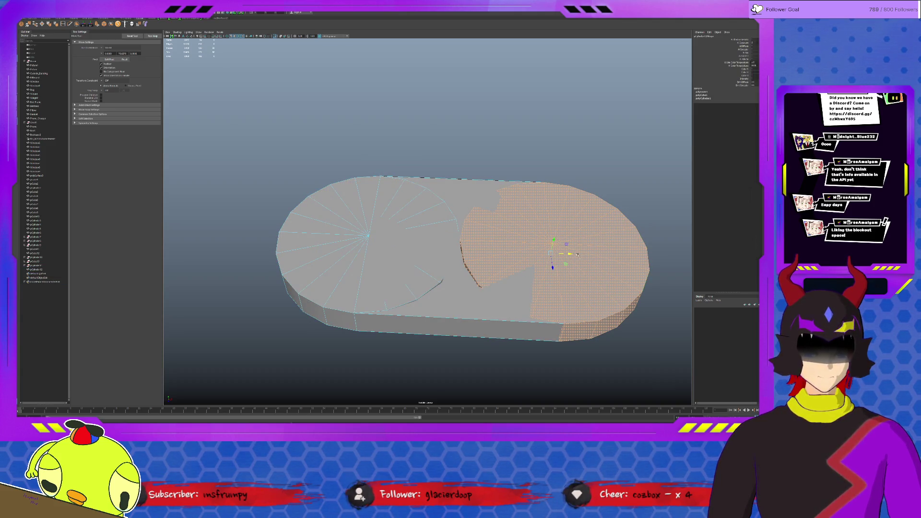
{"action": "left_click_drag", "start_coordinate": [569, 253], "coordinate": [663, 257]}
{"action": "left_click", "coordinate": [352, 244]}
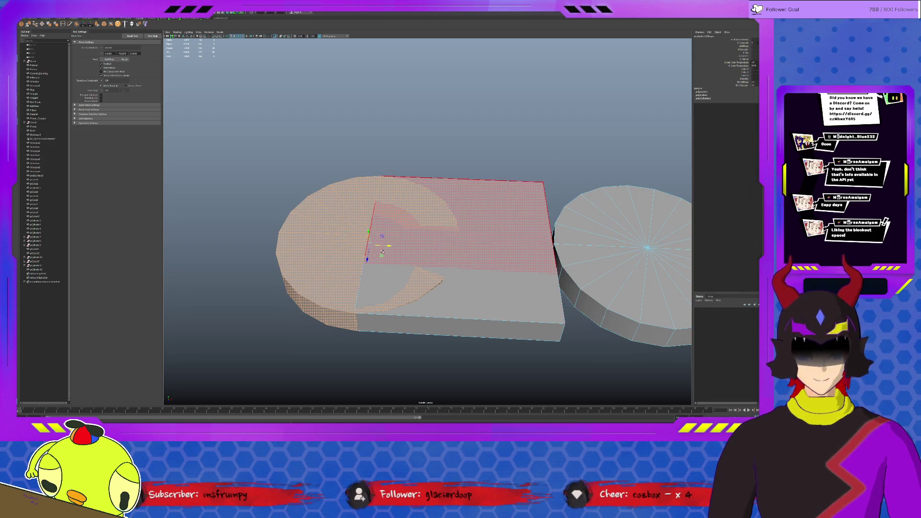
{"action": "left_click_drag", "start_coordinate": [386, 246], "coordinate": [284, 245]}
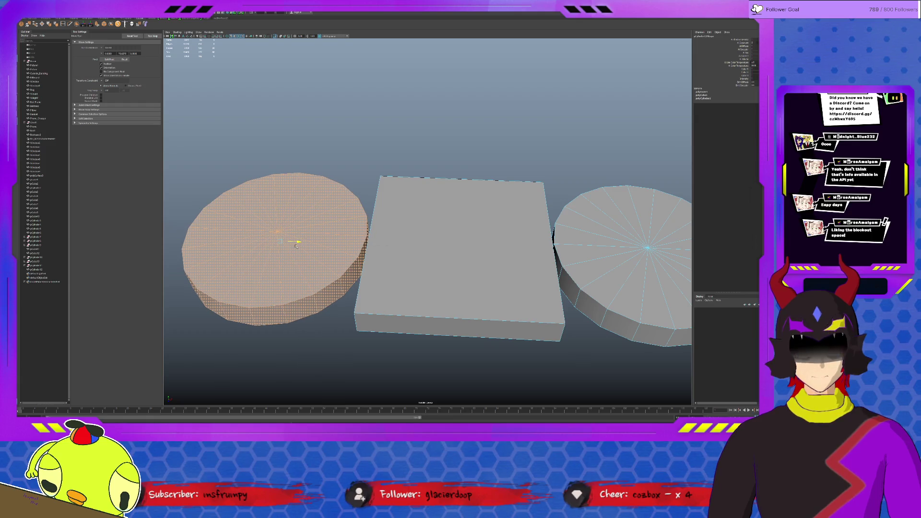
{"action": "left_click", "coordinate": [380, 279]}
Stretch the box's left and right edge vertices out to each cylinder's centre
{"action": "left_click_drag", "start_coordinate": [362, 338], "coordinate": [363, 338]}
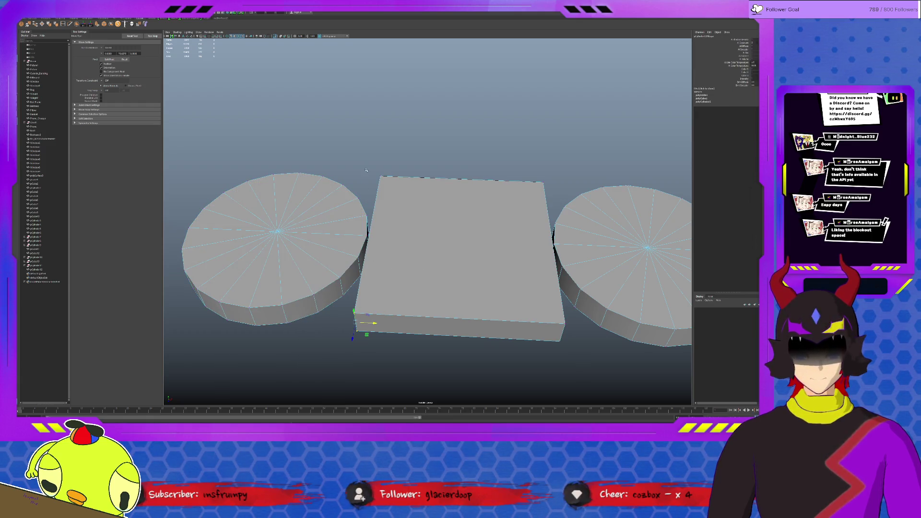
{"action": "left_click_drag", "start_coordinate": [386, 245], "coordinate": [299, 175]}
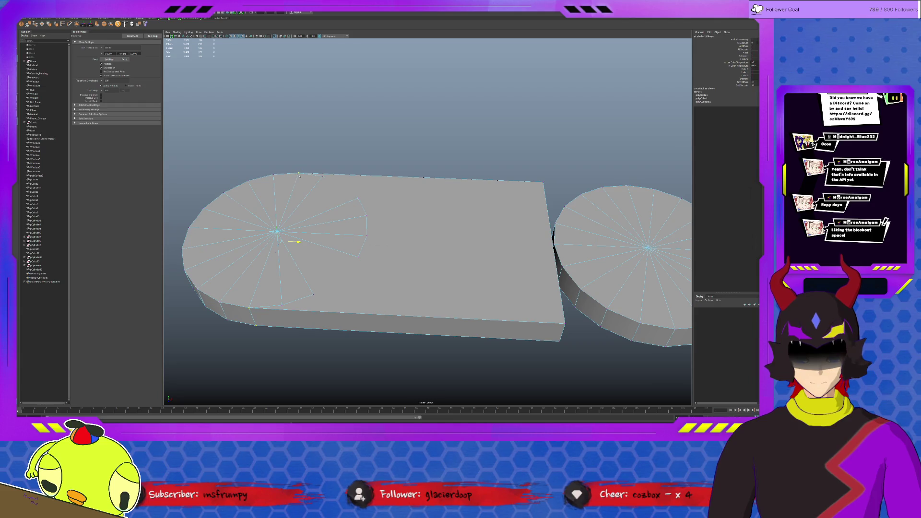
{"action": "left_click_drag", "start_coordinate": [511, 165], "coordinate": [549, 207]}
{"action": "left_click_drag", "start_coordinate": [548, 306], "coordinate": [577, 359], "text": "shift"}
{"action": "left_click_drag", "start_coordinate": [574, 256], "coordinate": [653, 252]}
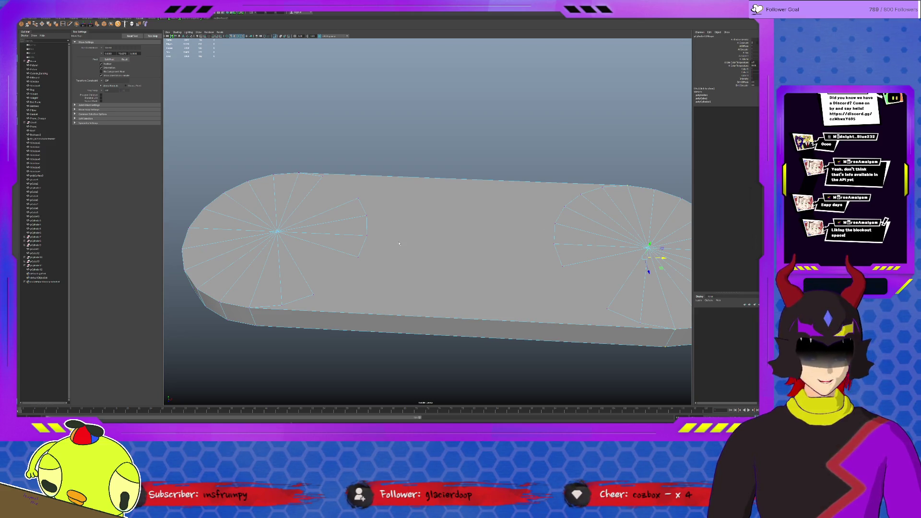
Select faces of the left cylinder and box in face mode, then clear the selection
{"action": "key", "text": "F11"}
{"action": "mouse_move", "coordinate": [301, 165]}
{"action": "left_mouse_down"}
{"action": "mouse_move", "coordinate": [385, 369]}
{"action": "mouse_move", "coordinate": [552, 191]}
{"action": "mouse_move", "coordinate": [285, 187]}
{"action": "left_mouse_up"}
{"action": "mouse_move", "coordinate": [384, 335]}
{"action": "left_mouse_down", "text": "alt"}
{"action": "mouse_move", "coordinate": [488, 290]}
{"action": "mouse_move", "coordinate": [498, 262]}
{"action": "left_mouse_up", "text": "alt"}
{"action": "mouse_move", "coordinate": [468, 137]}
{"action": "left_mouse_down", "text": "ctrl"}
{"action": "mouse_move", "coordinate": [564, 332]}
{"action": "mouse_move", "coordinate": [552, 300]}
{"action": "mouse_move", "coordinate": [527, 291]}
{"action": "left_mouse_up", "text": "ctrl"}
{"action": "left_click", "coordinate": [564, 331]}
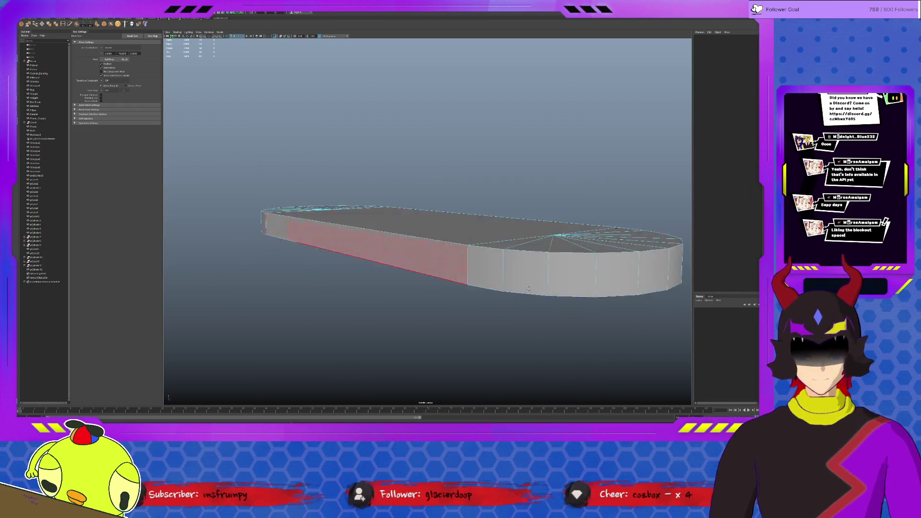
Snap the slab's corner vertex onto its neighbouring vertex
{"action": "scroll", "coordinate": [493, 282], "scroll_direction": "up", "scroll_amount": 10}
{"action": "scroll", "coordinate": [493, 281], "scroll_direction": "up", "scroll_amount": 5}
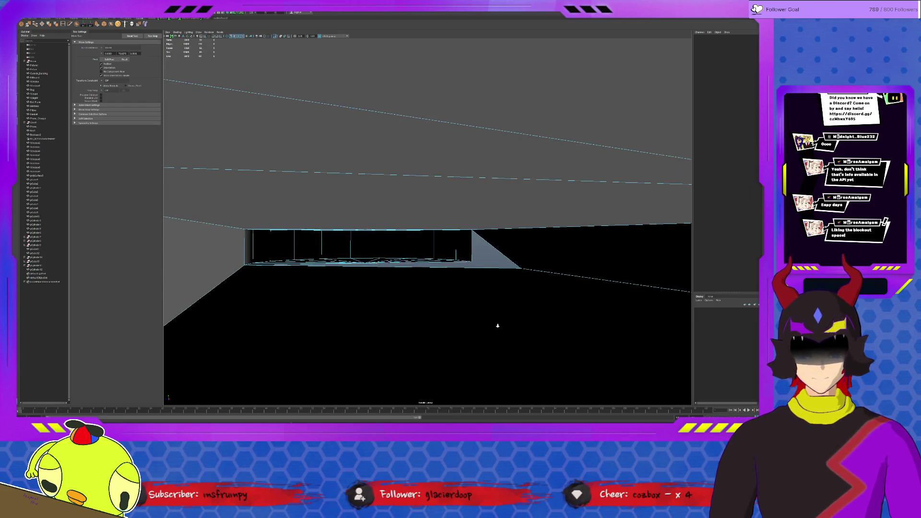
{"action": "scroll", "coordinate": [581, 267], "scroll_direction": "down", "scroll_amount": 10}
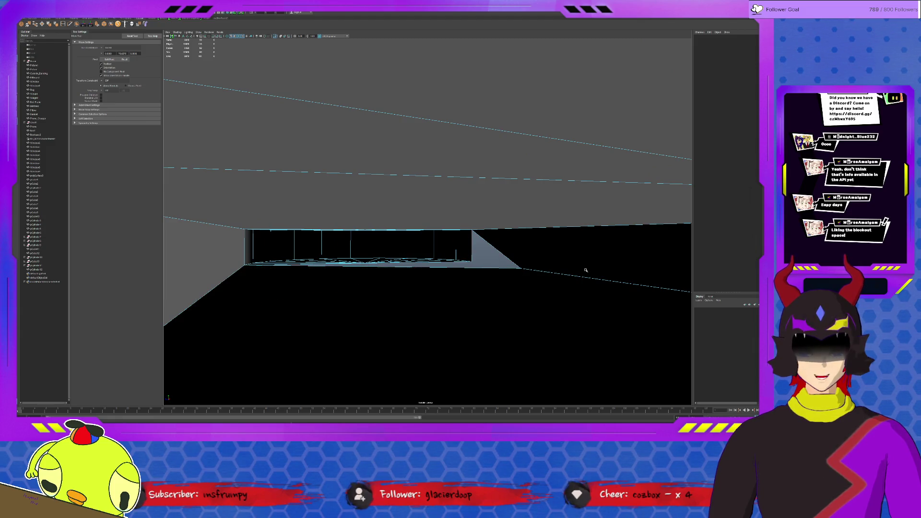
{"action": "left_click_drag", "start_coordinate": [551, 274], "coordinate": [542, 258], "text": "alt"}
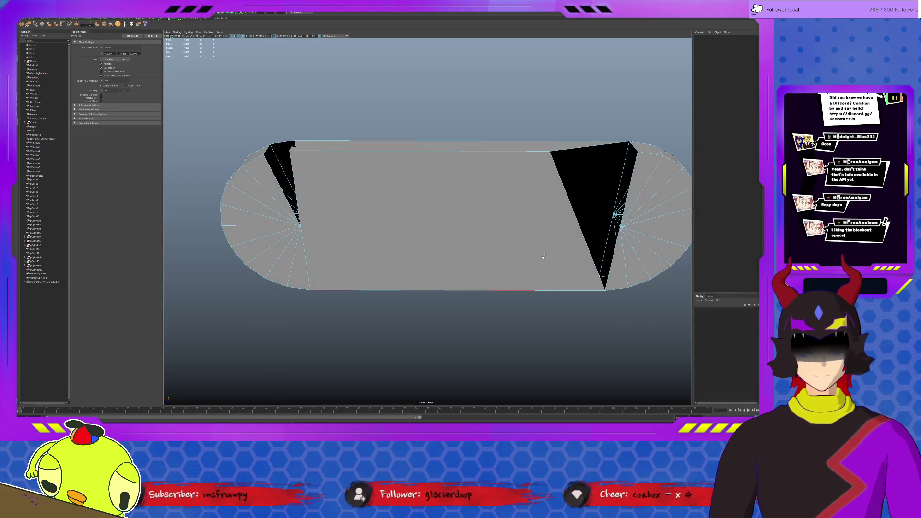
{"action": "left_click", "coordinate": [555, 165]}
{"action": "left_click_drag", "start_coordinate": [555, 165], "coordinate": [553, 179], "text": "alt"}
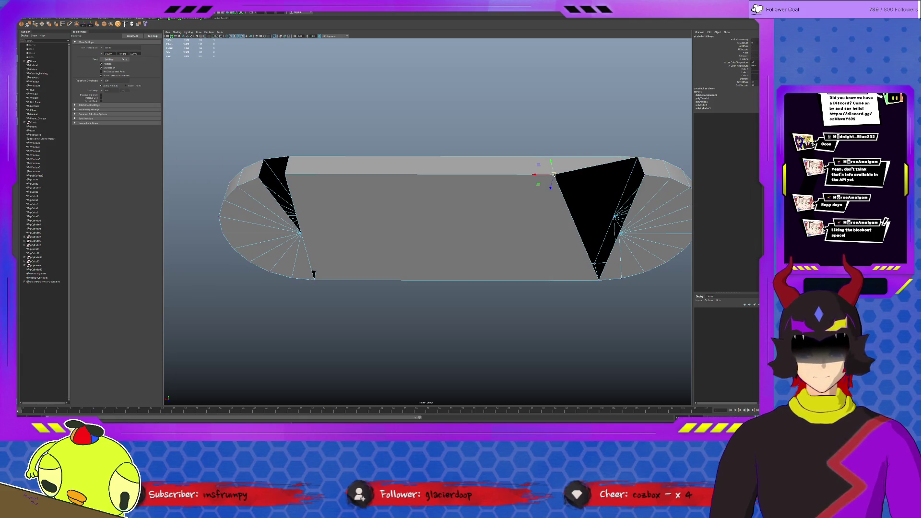
{"action": "middle_click_drag", "start_coordinate": [551, 178], "coordinate": [649, 178]}
Select all the slab's vertices, merge the overlapping ones, and check the cylinder's inputs
{"action": "left_click_drag", "start_coordinate": [276, 180], "coordinate": [334, 148], "text": "alt"}
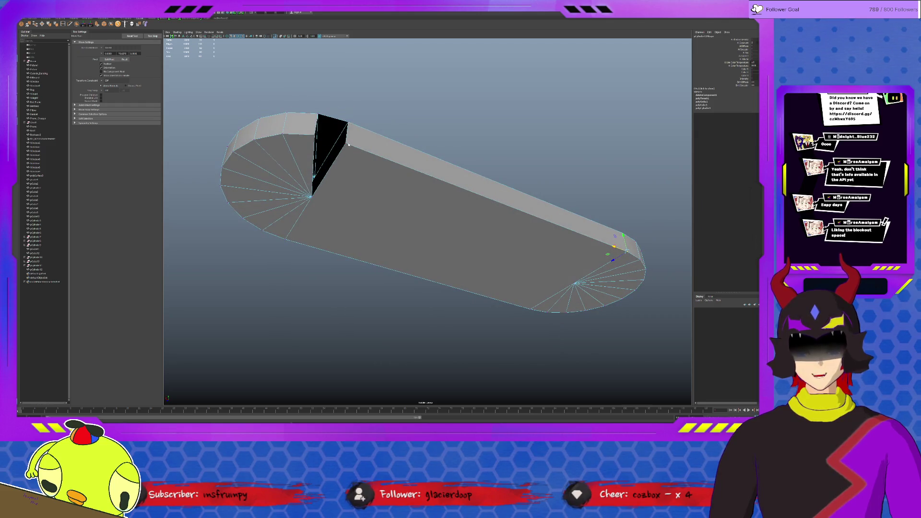
{"action": "left_click_drag", "start_coordinate": [191, 88], "coordinate": [666, 331]}
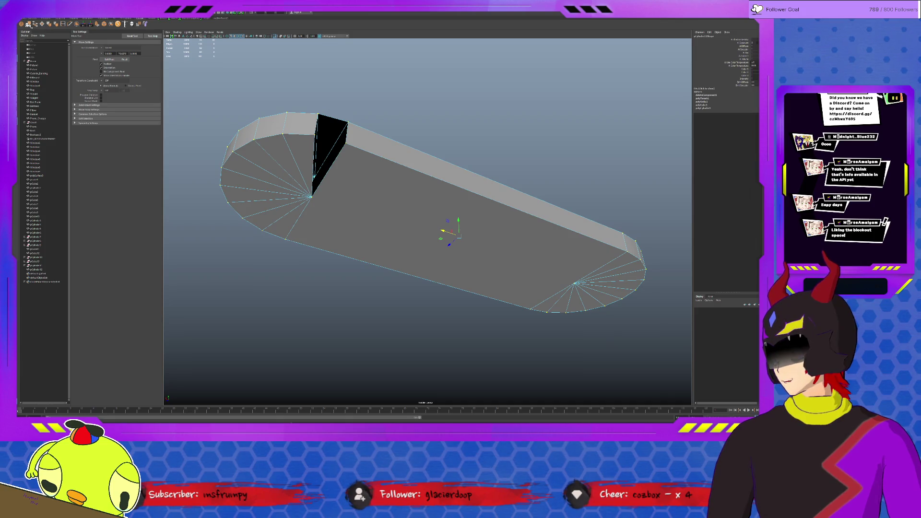
{"action": "left_click", "coordinate": [29, 24]}
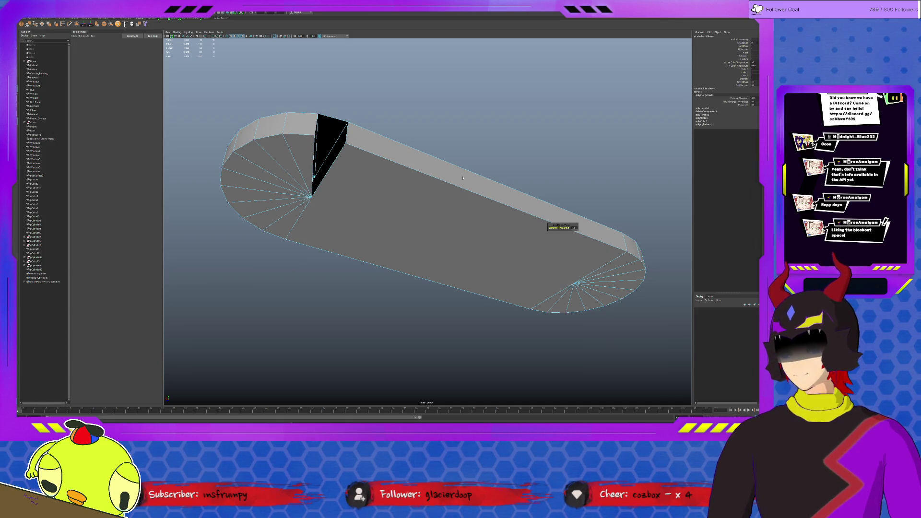
{"action": "key", "text": "q"}
{"action": "left_click", "coordinate": [347, 136]}
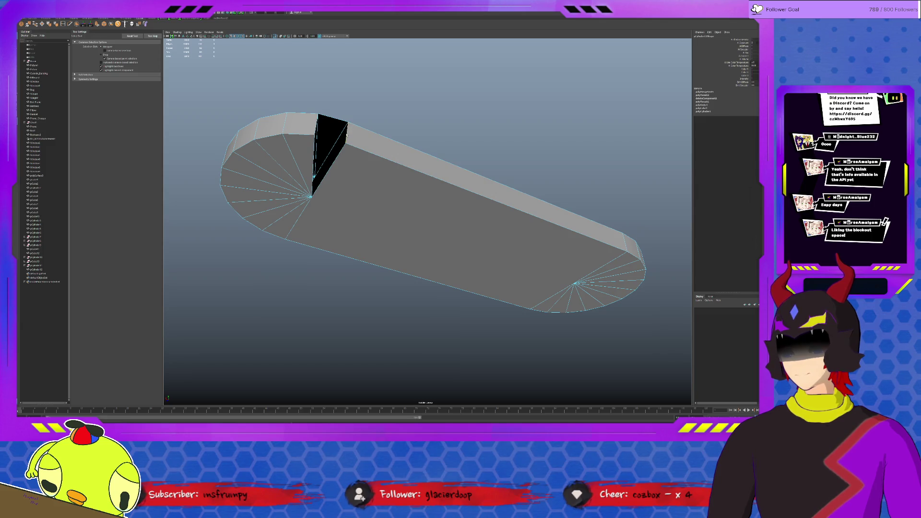
{"action": "scroll", "coordinate": [324, 136], "scroll_direction": "up", "scroll_amount": 3}
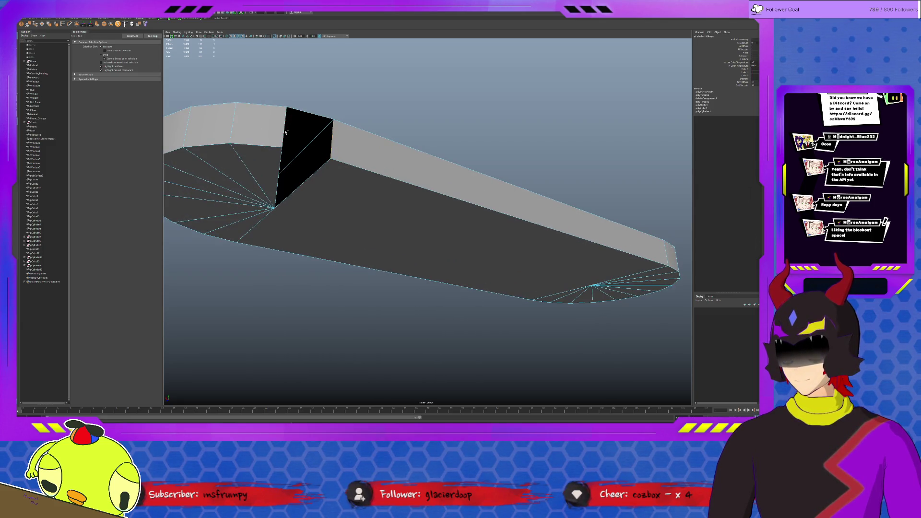
Extrude the slab's top face with Ctrl+E to give it thickness, then return to object mode
{"action": "key", "text": "ctrl+e"}
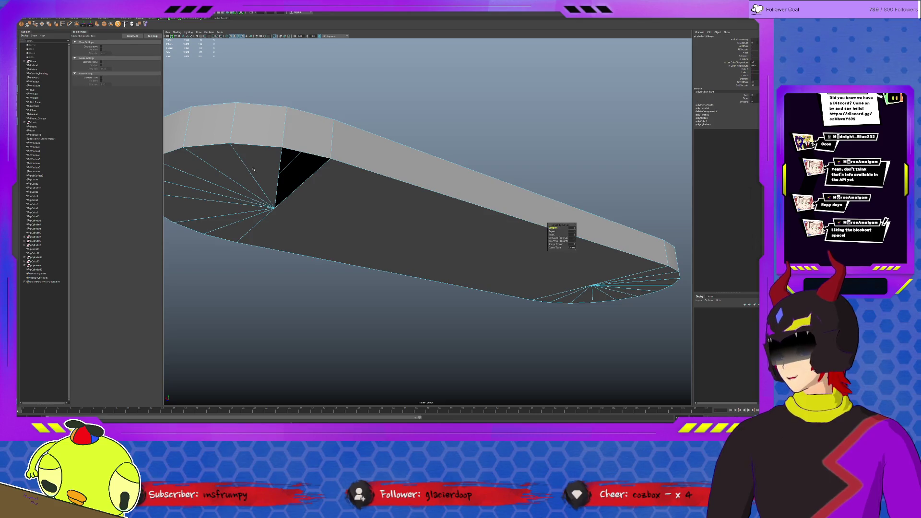
{"action": "scroll", "coordinate": [307, 170], "scroll_direction": "up", "scroll_amount": 2}
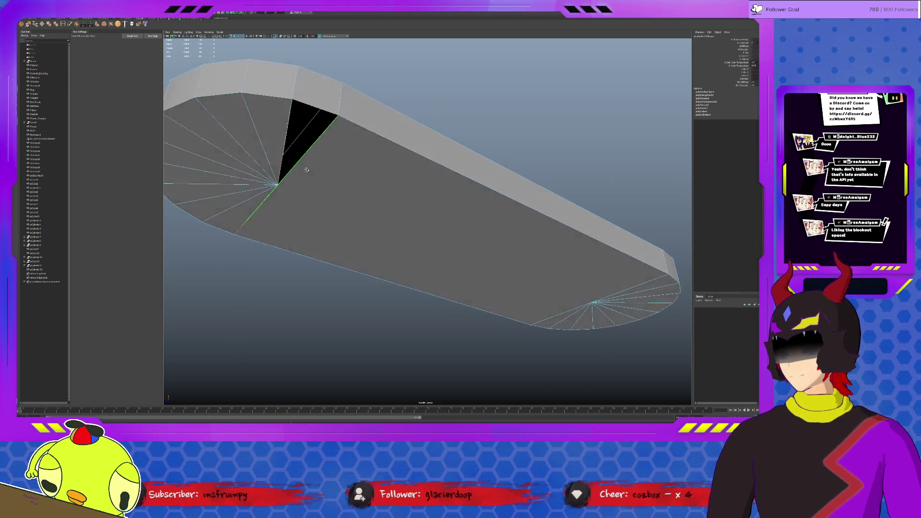
{"action": "left_click_drag", "start_coordinate": [307, 170], "coordinate": [307, 169], "text": "alt"}
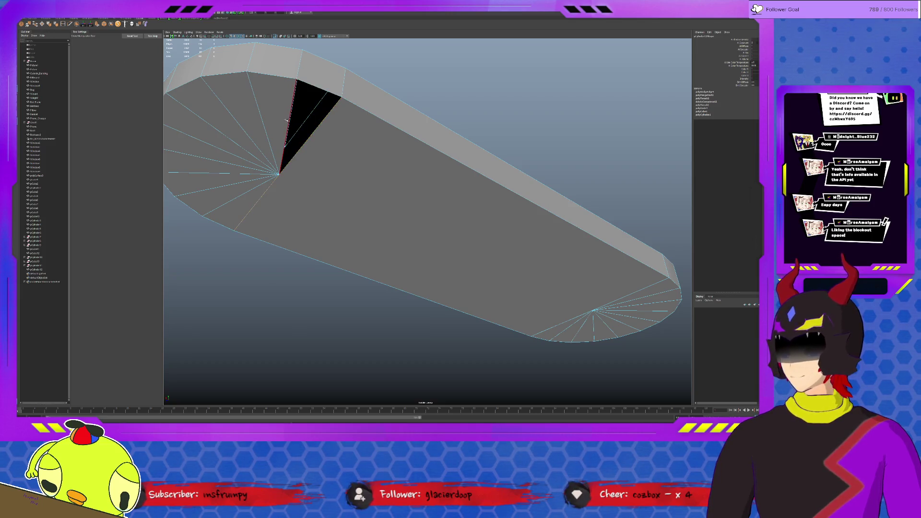
{"action": "left_click_drag", "start_coordinate": [353, 137], "coordinate": [370, 140], "text": "alt"}
{"action": "key", "text": "ctrl+e"}
{"action": "scroll", "coordinate": [552, 235], "scroll_direction": "down", "scroll_amount": 5}
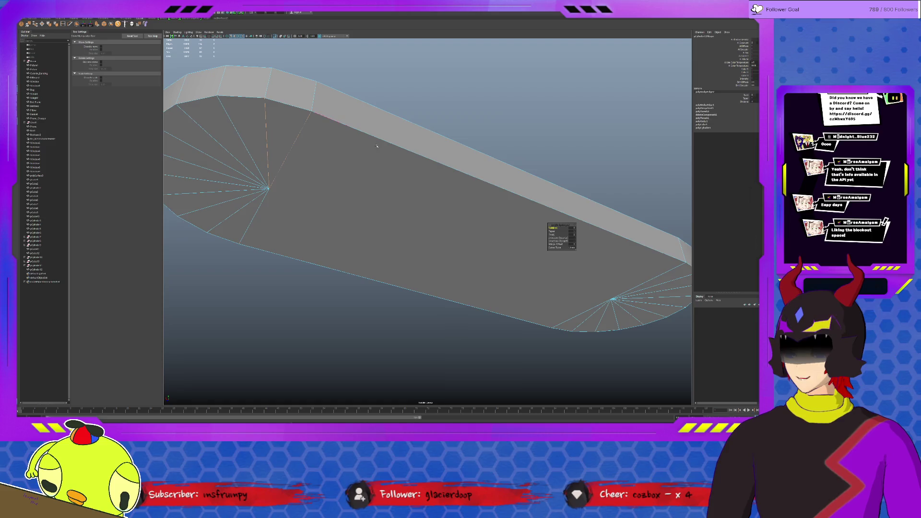
{"action": "left_click_drag", "start_coordinate": [552, 232], "coordinate": [541, 228], "text": "alt"}
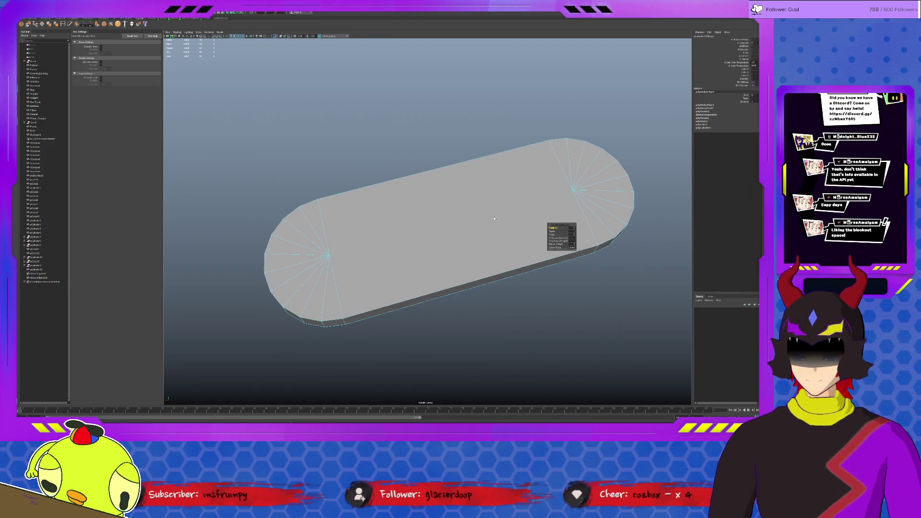
{"action": "key", "text": "F8"}
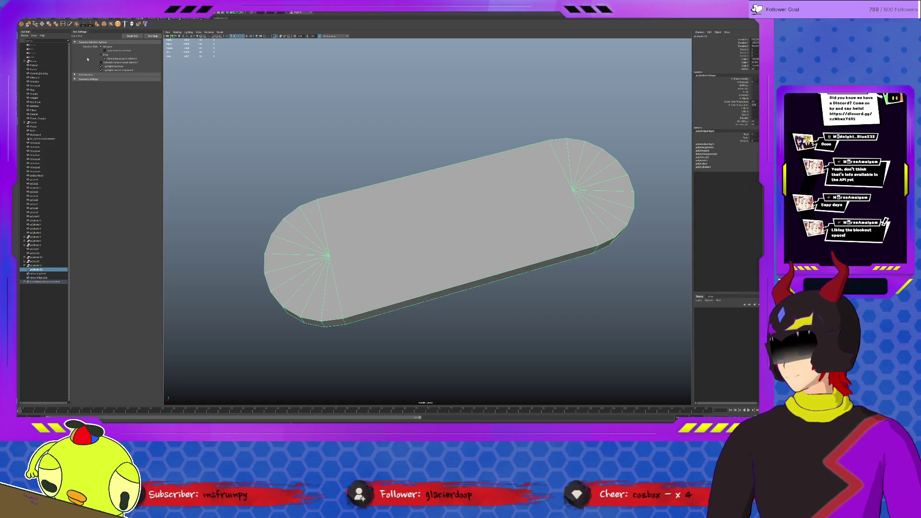
Delete the slab's construction history and lower it onto the floor
{"action": "key", "text": "alt+shift+d"}
{"action": "mouse_move", "coordinate": [391, 149]}
{"action": "left_mouse_down", "text": "alt"}
{"action": "mouse_move", "coordinate": [401, 141]}
{"action": "mouse_move", "coordinate": [407, 153]}
{"action": "mouse_move", "coordinate": [356, 158]}
{"action": "mouse_move", "coordinate": [419, 194]}
{"action": "left_mouse_up", "text": "alt"}
{"action": "scroll", "coordinate": [401, 142], "scroll_direction": "down", "scroll_amount": 10}
{"action": "key", "text": "w"}
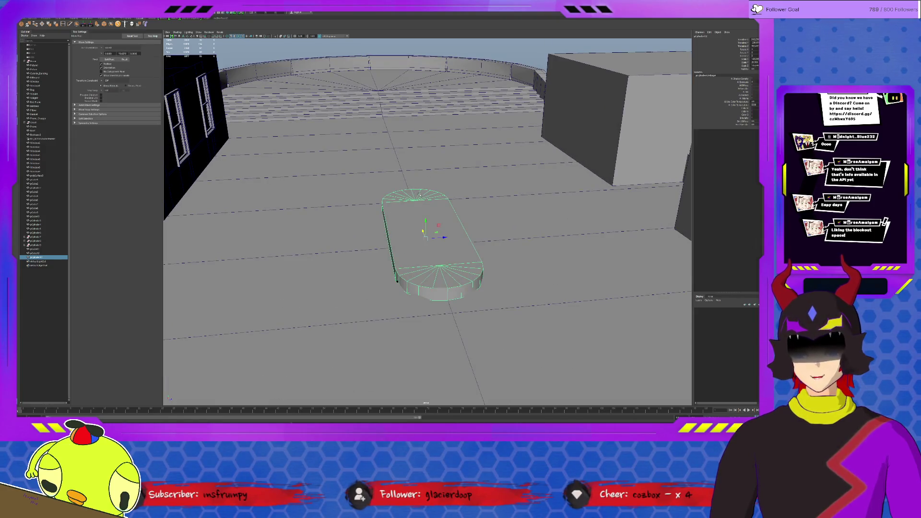
{"action": "mouse_move", "coordinate": [417, 194]}
{"action": "middle_mouse_down"}
{"action": "mouse_move", "coordinate": [403, 206]}
{"action": "mouse_move", "coordinate": [390, 195]}
{"action": "middle_mouse_up"}
Change the viewport shading and duplicate the pill-shaped slab
{"action": "left_click_drag", "start_coordinate": [390, 196], "coordinate": [405, 213], "text": "alt"}
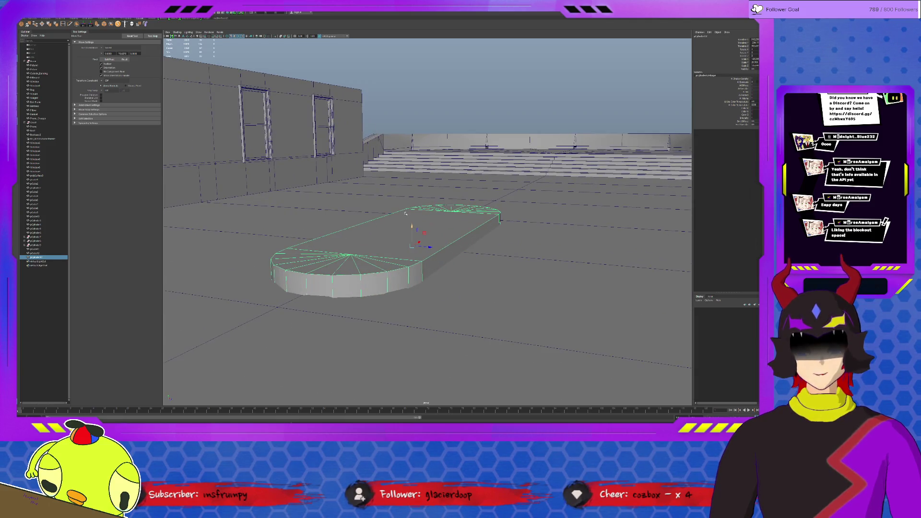
{"action": "left_click", "coordinate": [240, 39]}
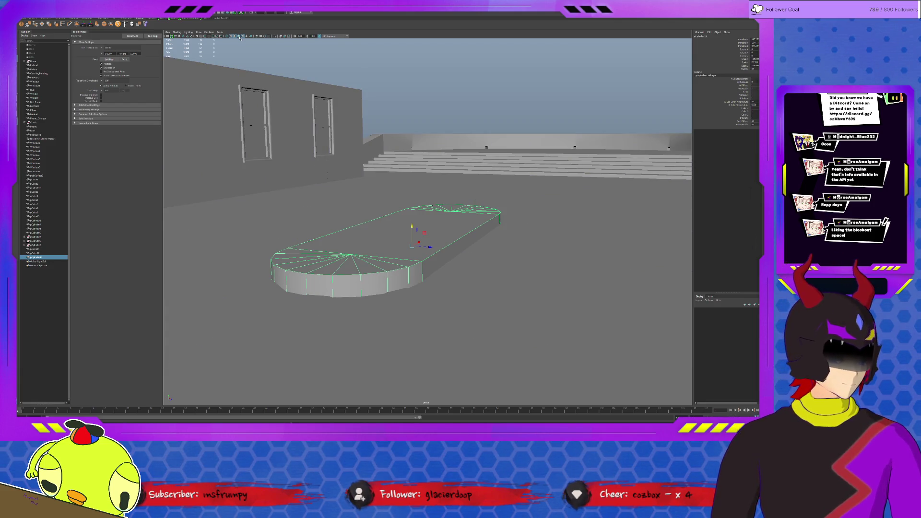
{"action": "mouse_move", "coordinate": [374, 175]}
{"action": "left_mouse_down", "text": "alt"}
{"action": "mouse_move", "coordinate": [359, 178]}
{"action": "mouse_move", "coordinate": [386, 180]}
{"action": "left_mouse_up", "text": "alt"}
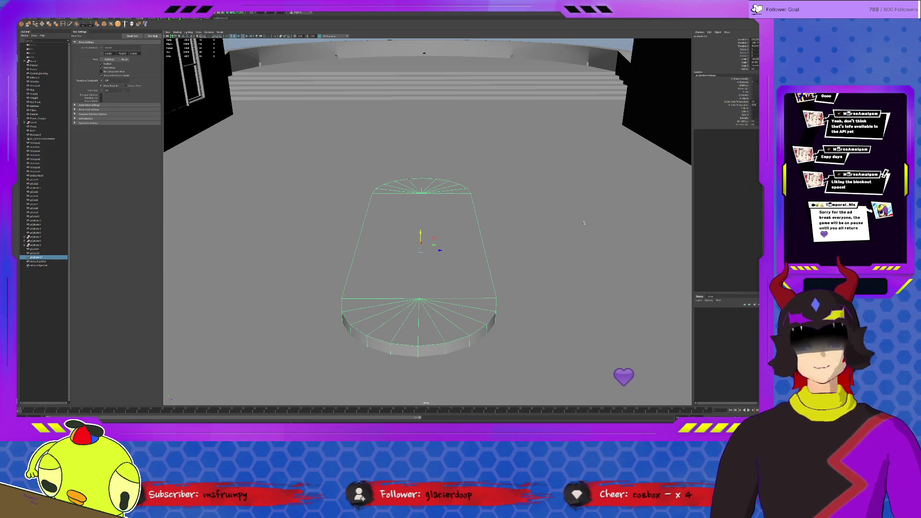
{"action": "key", "text": "ctrl+d"}
{"action": "mouse_move", "coordinate": [584, 223]}
{"action": "left_mouse_down", "text": "alt"}
{"action": "mouse_move", "coordinate": [394, 250]}
{"action": "mouse_move", "coordinate": [295, 279]}
{"action": "left_mouse_up", "text": "alt"}
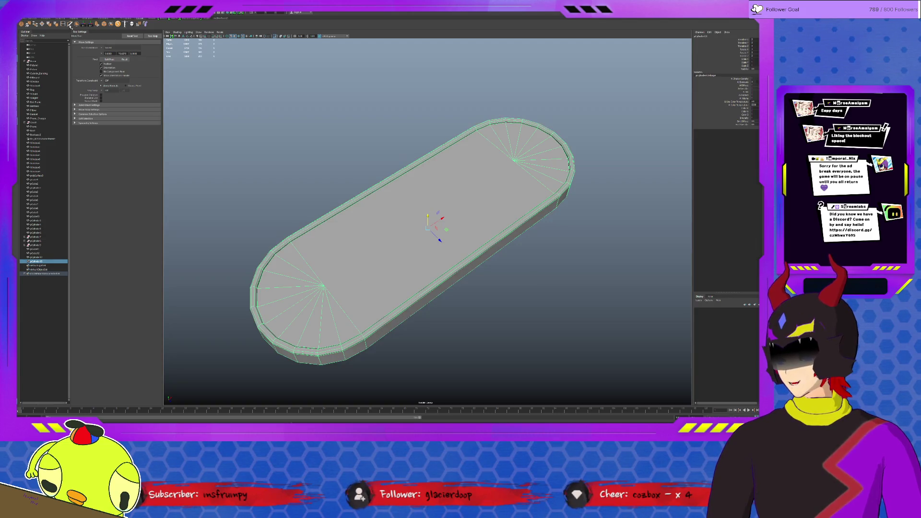
Multi-Cut a new edge between the slab's left and right fan centres
{"action": "key", "text": "alt+b"}
{"action": "right_click_drag", "start_coordinate": [307, 255], "coordinate": [300, 247], "text": "shift"}
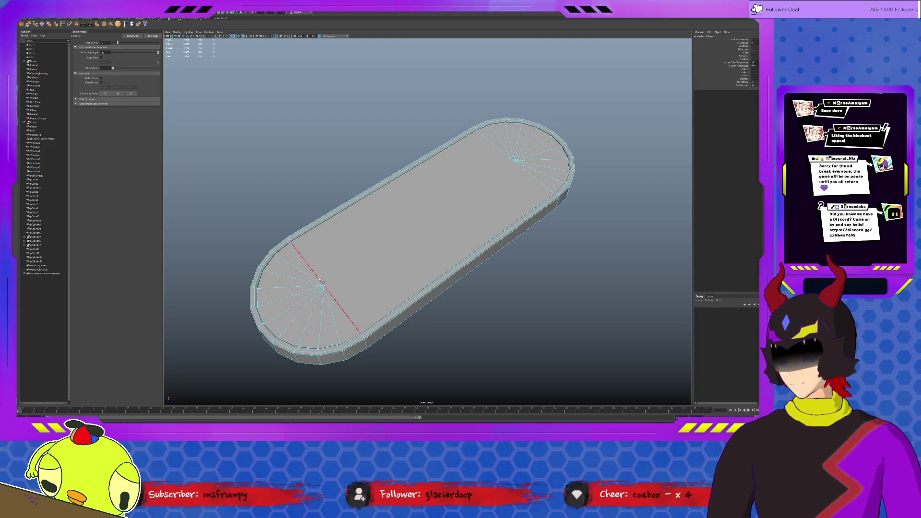
{"action": "left_click", "coordinate": [324, 286]}
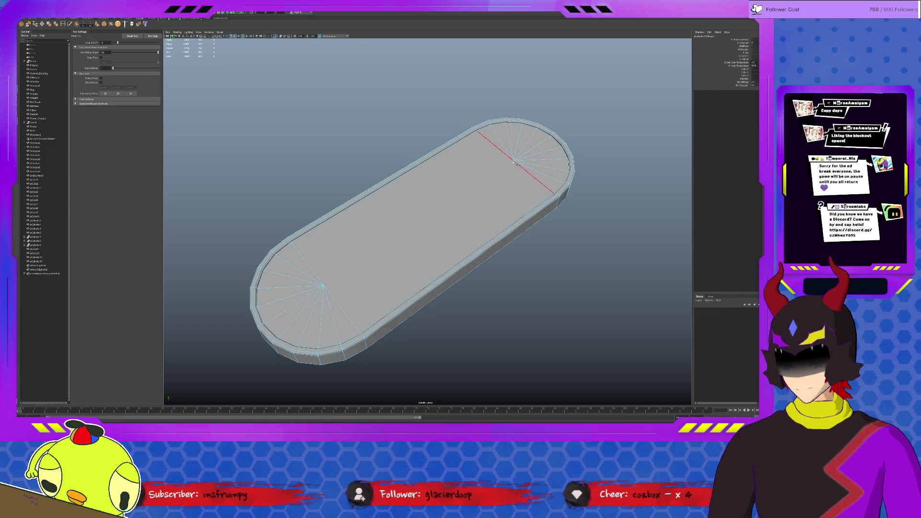
{"action": "left_click", "coordinate": [514, 160]}
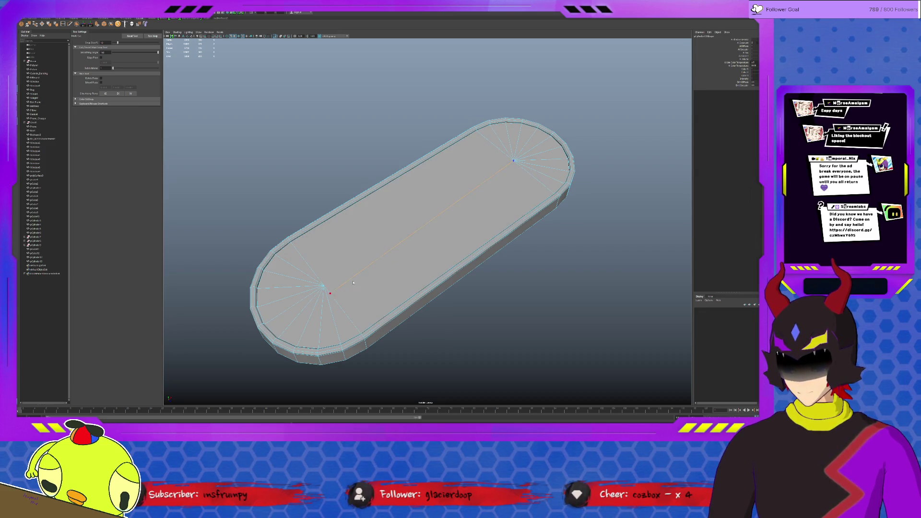
{"action": "key", "text": "q"}
{"action": "left_click", "coordinate": [515, 161]}
{"action": "key", "text": "w"}
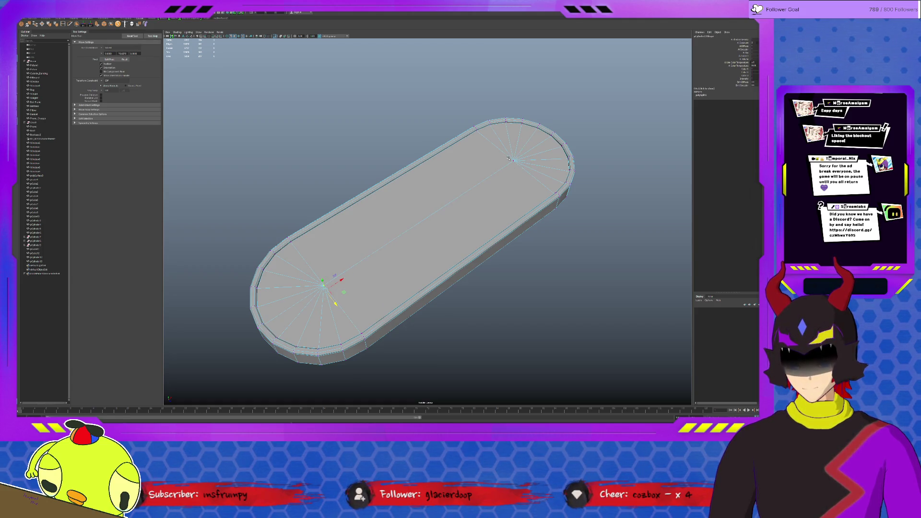
Delete the slab's bottom face and merge its overlapping vertices
{"action": "left_click_drag", "start_coordinate": [524, 217], "coordinate": [366, 172], "text": "alt"}
{"action": "left_click", "coordinate": [366, 172]}
{"action": "key", "text": "Delete"}
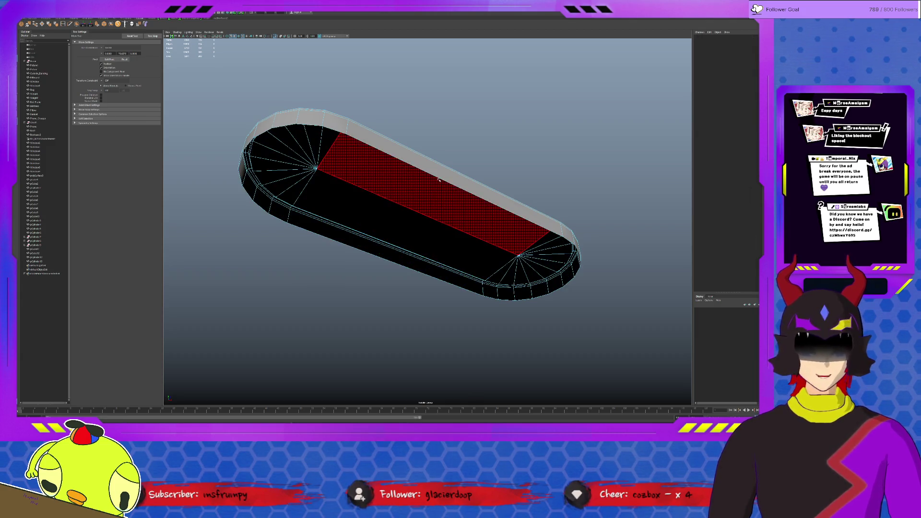
{"action": "left_click_drag", "start_coordinate": [366, 183], "coordinate": [399, 233], "text": "alt"}
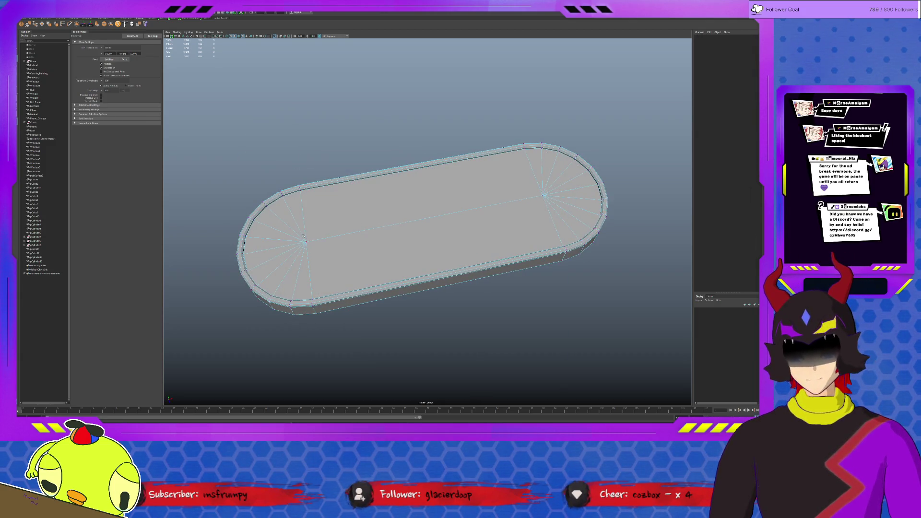
{"action": "key", "text": "F8"}
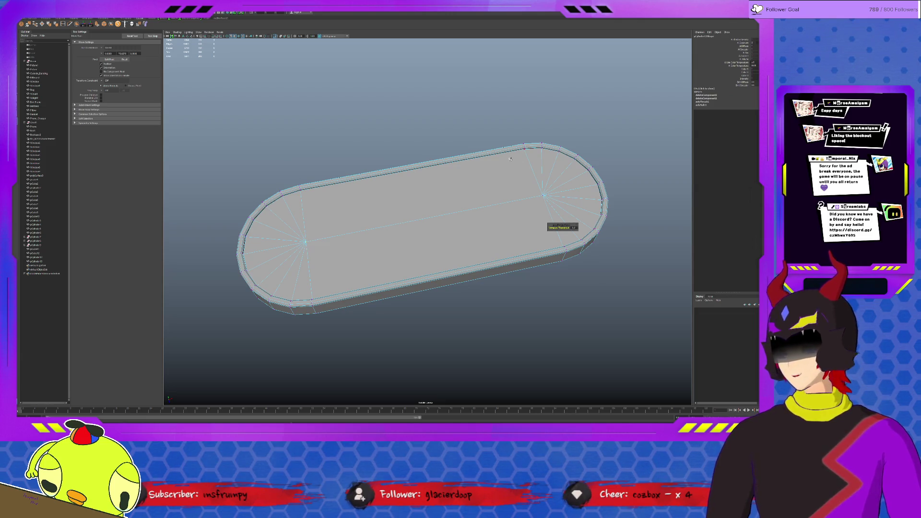
{"action": "key", "text": "ctrl+shift+m"}
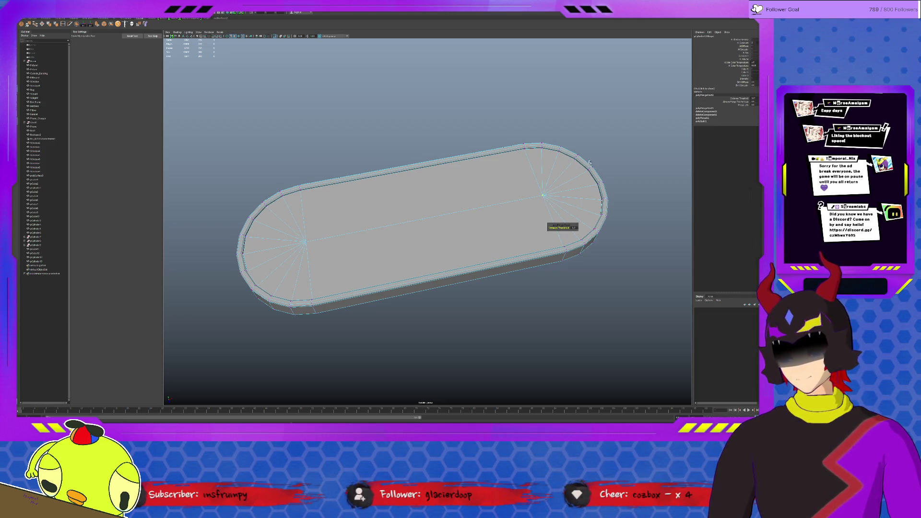
Isolate the oval rim mesh and delete its top edge loop
{"action": "middle_click_drag", "start_coordinate": [578, 165], "coordinate": [526, 179], "text": "alt"}
{"action": "key", "text": "ctrl+1"}
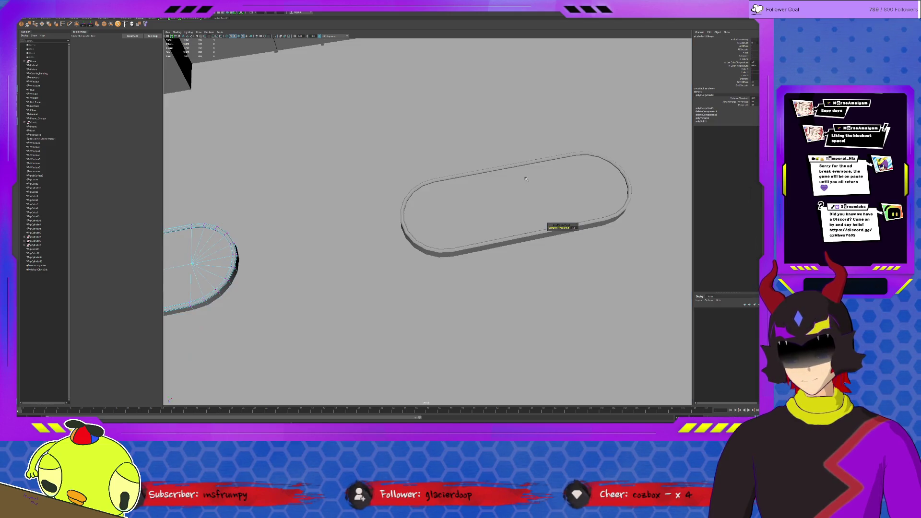
{"action": "left_click", "coordinate": [495, 190]}
{"action": "key", "text": "ctrl+1"}
{"action": "left_click_drag", "start_coordinate": [496, 190], "coordinate": [462, 250], "text": "alt"}
{"action": "key", "text": "F10"}
{"action": "double_click", "coordinate": [449, 242]}
{"action": "key", "text": "Delete"}
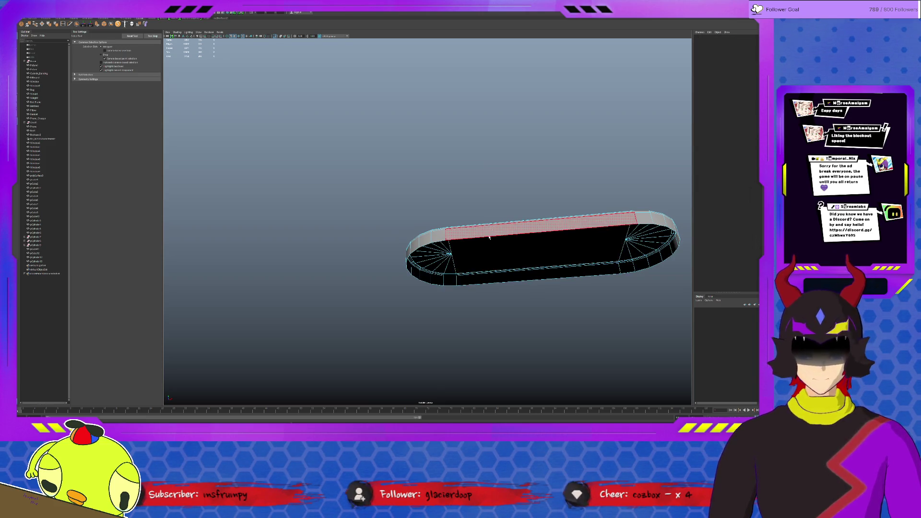
{"action": "left_click_drag", "start_coordinate": [449, 243], "coordinate": [487, 263], "text": "alt"}
{"action": "key", "text": "F8"}
{"action": "key", "text": "f"}
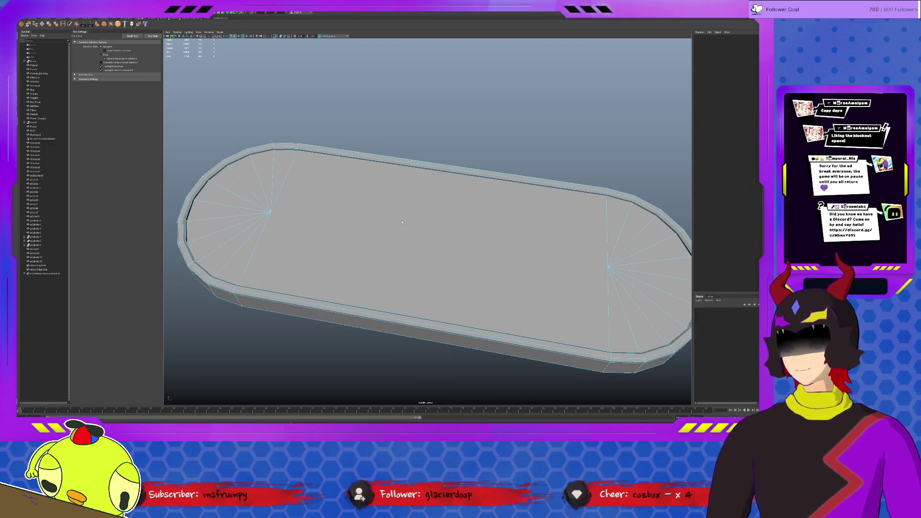
Cut a centre edge across the oval's top and Target Weld the fan-centre vertices
{"action": "left_click", "coordinate": [69, 25]}
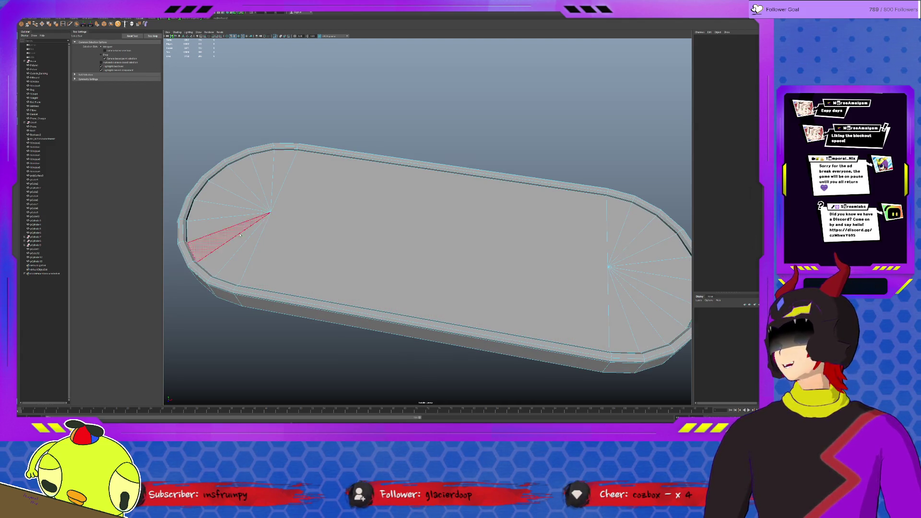
{"action": "left_click", "coordinate": [272, 208]}
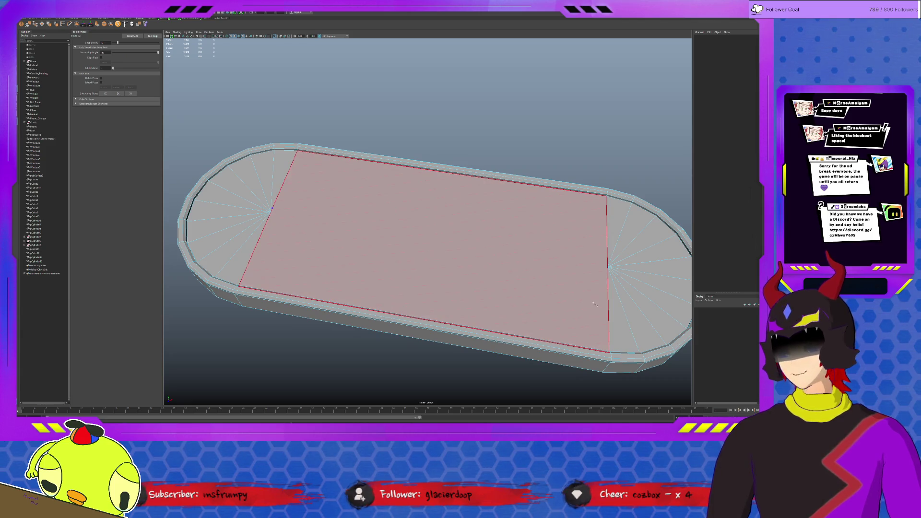
{"action": "left_click", "coordinate": [609, 298]}
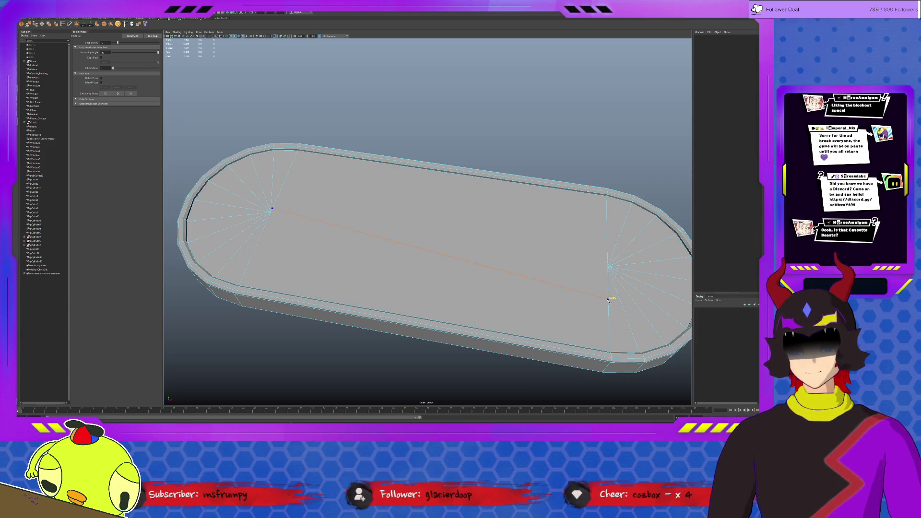
{"action": "key", "text": "q"}
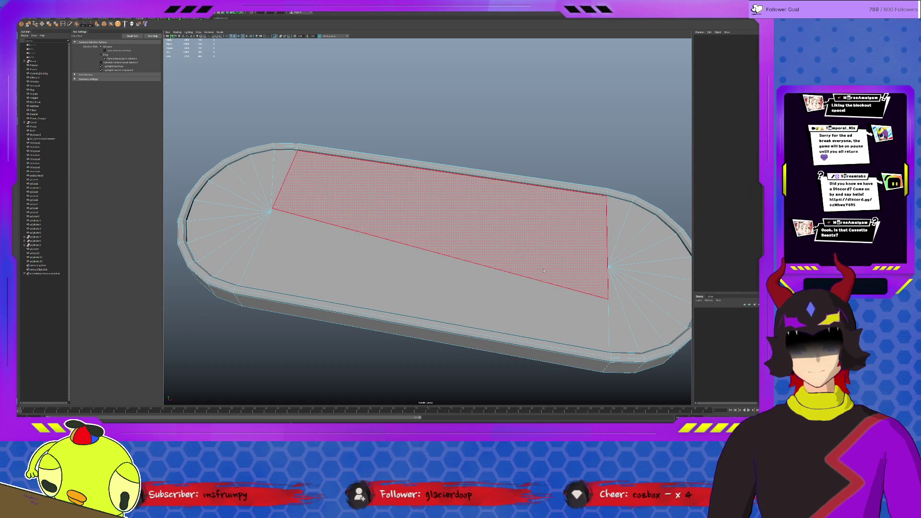
{"action": "key", "text": "w"}
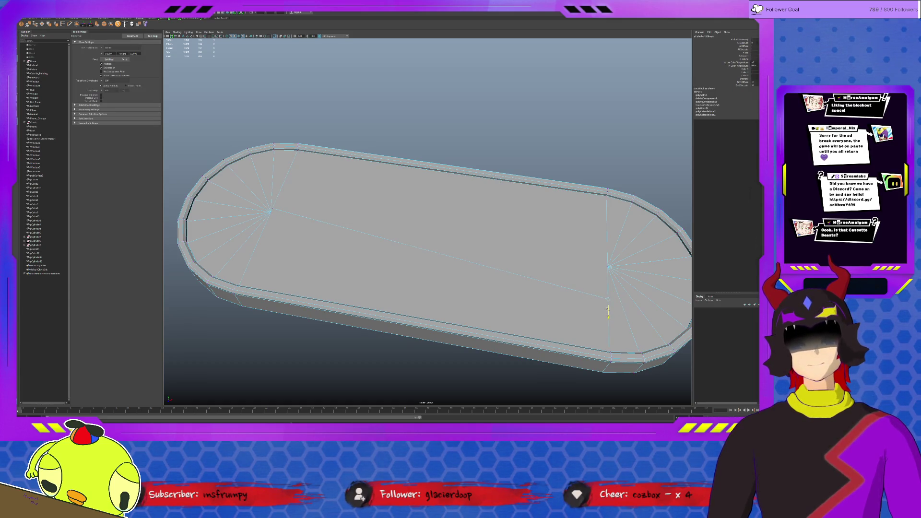
{"action": "left_click", "coordinate": [271, 211]}
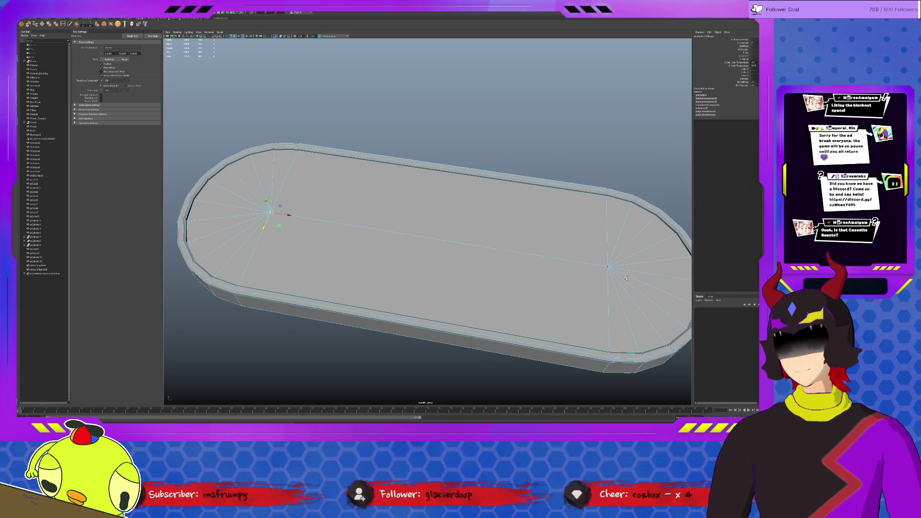
{"action": "left_click", "coordinate": [28, 24]}
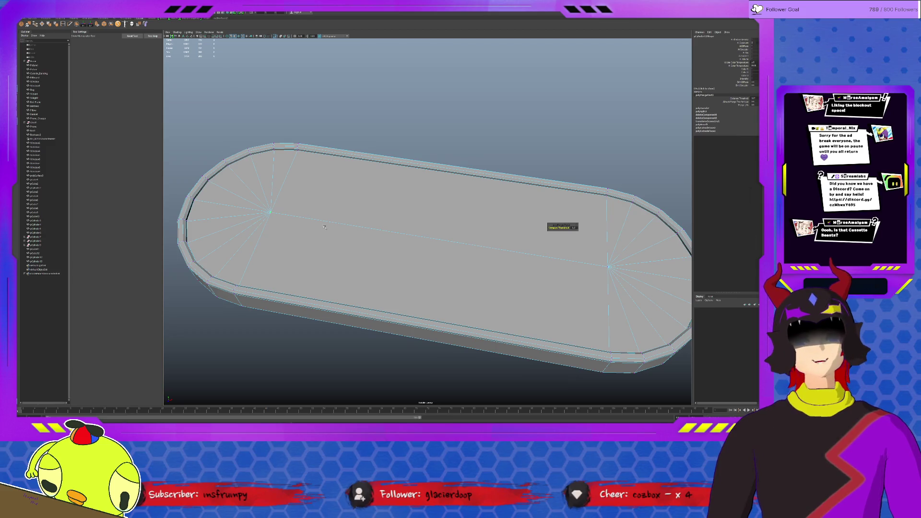
{"action": "key", "text": "q"}
{"action": "key", "text": "F8"}
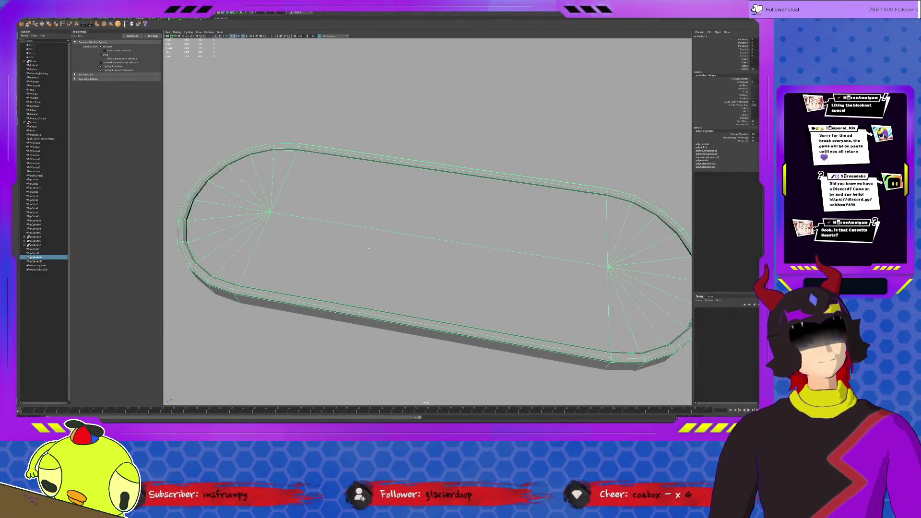
{"action": "scroll", "coordinate": [365, 242], "scroll_direction": "up", "scroll_amount": 2}
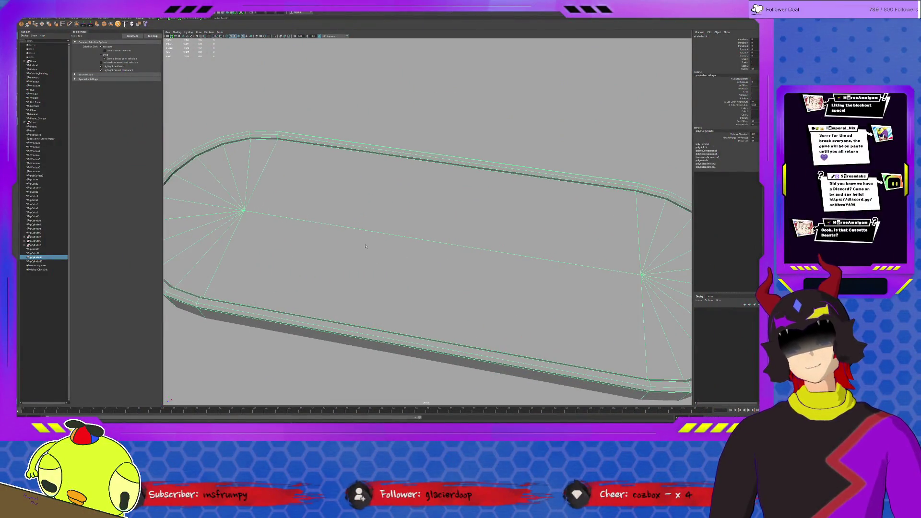
Undo the earlier vertex move and raise the fan-centre vertices of the large tray's floor
{"action": "scroll", "coordinate": [365, 243], "scroll_direction": "down", "scroll_amount": 5}
{"action": "mouse_move", "coordinate": [365, 242]}
{"action": "left_mouse_down", "text": "alt"}
{"action": "mouse_move", "coordinate": [412, 231]}
{"action": "mouse_move", "coordinate": [394, 223]}
{"action": "left_mouse_up", "text": "alt"}
{"action": "key", "text": "w"}
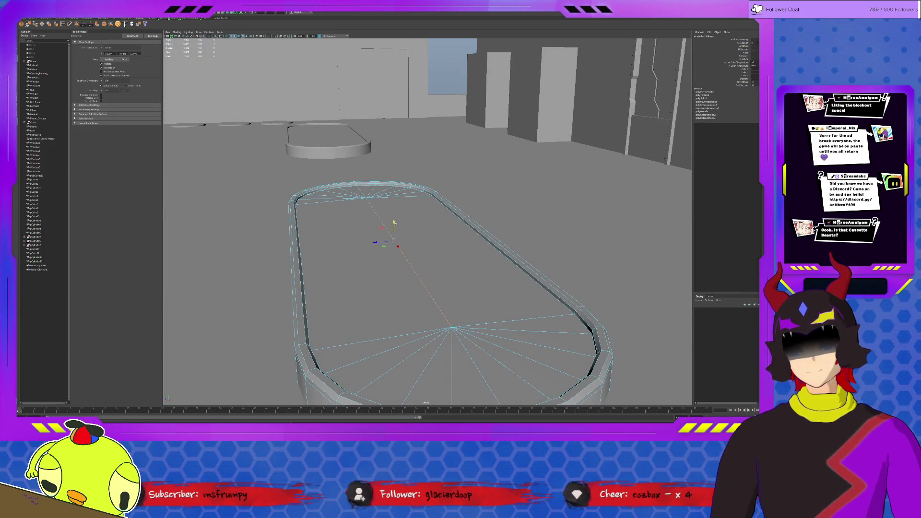
{"action": "key", "text": "ctrl+z"}
{"action": "left_click", "coordinate": [324, 148]}
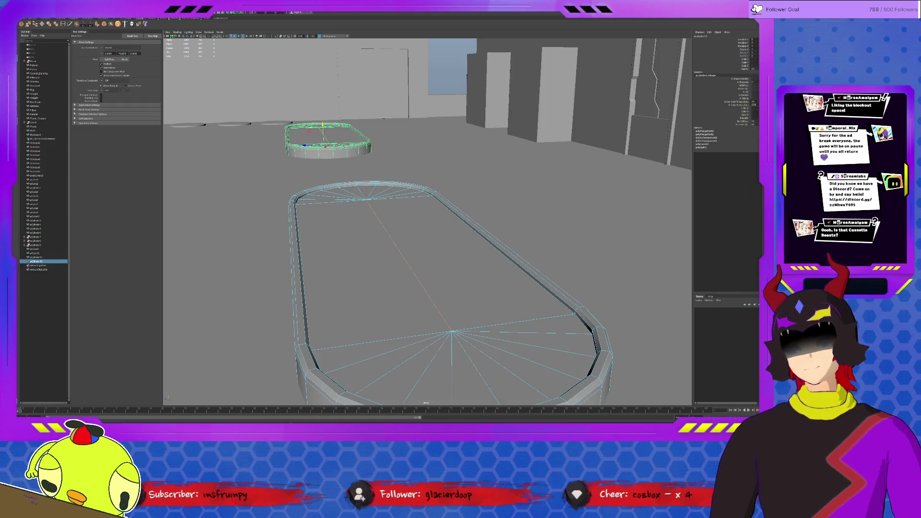
{"action": "key", "text": "F8"}
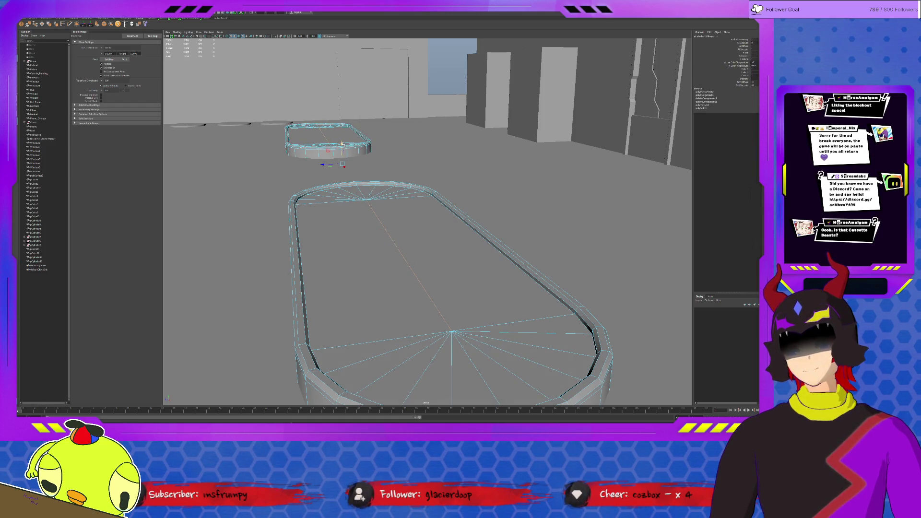
{"action": "left_click_drag", "start_coordinate": [342, 144], "coordinate": [342, 142]}
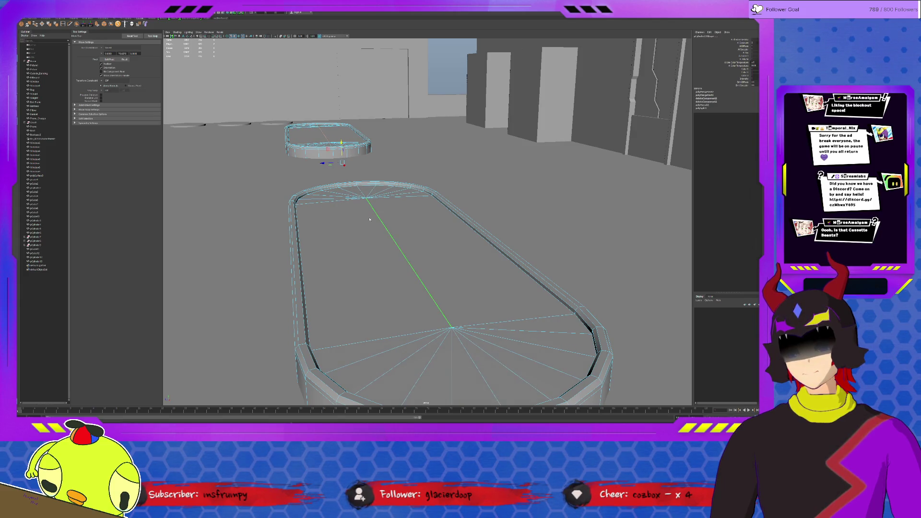
Select and delete the left top floor face of the large tray
{"action": "key", "text": "ctrl+a"}
{"action": "key", "text": "F11"}
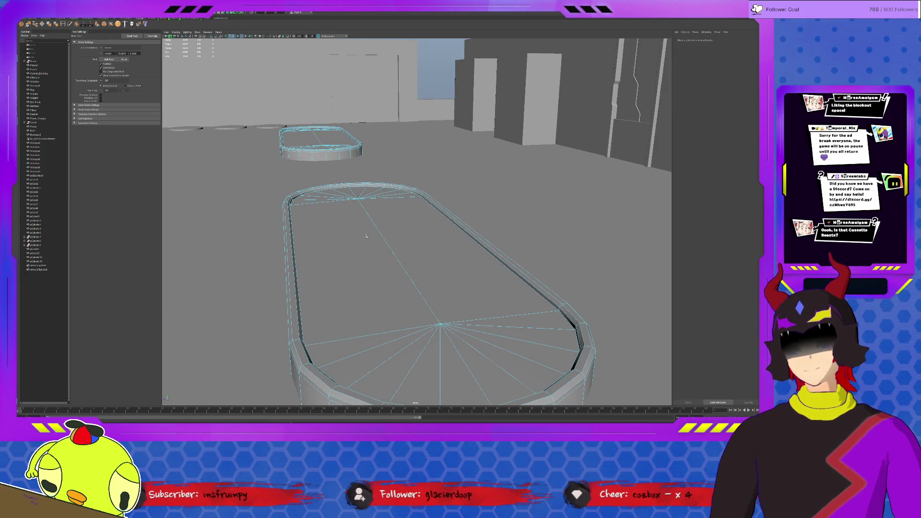
{"action": "left_click", "coordinate": [327, 247]}
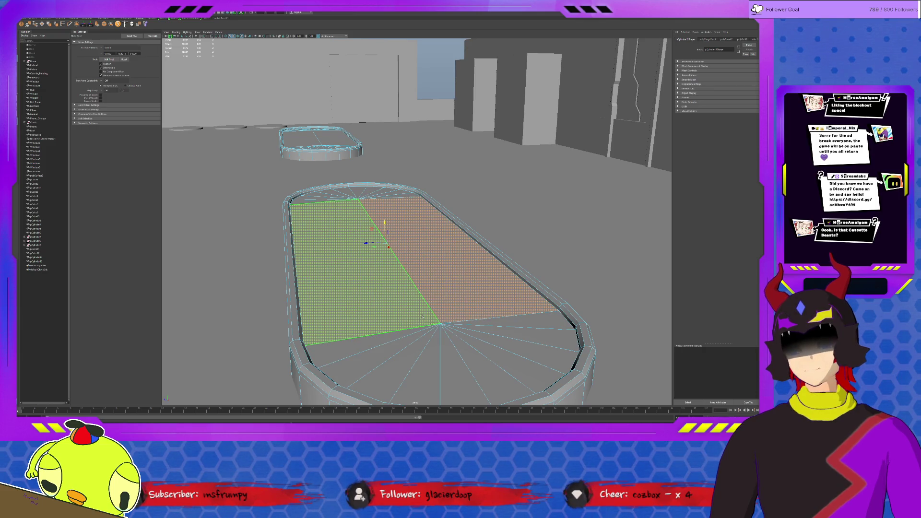
{"action": "key", "text": "f"}
{"action": "key", "text": "Delete"}
Isolate the small and large pill platforms together and orbit around them for inspection
{"action": "left_click", "coordinate": [371, 60]}
{"action": "left_click", "coordinate": [371, 198], "text": "shift"}
{"action": "left_click", "coordinate": [388, 64], "text": "shift"}
{"action": "left_click", "coordinate": [377, 83], "text": "shift"}
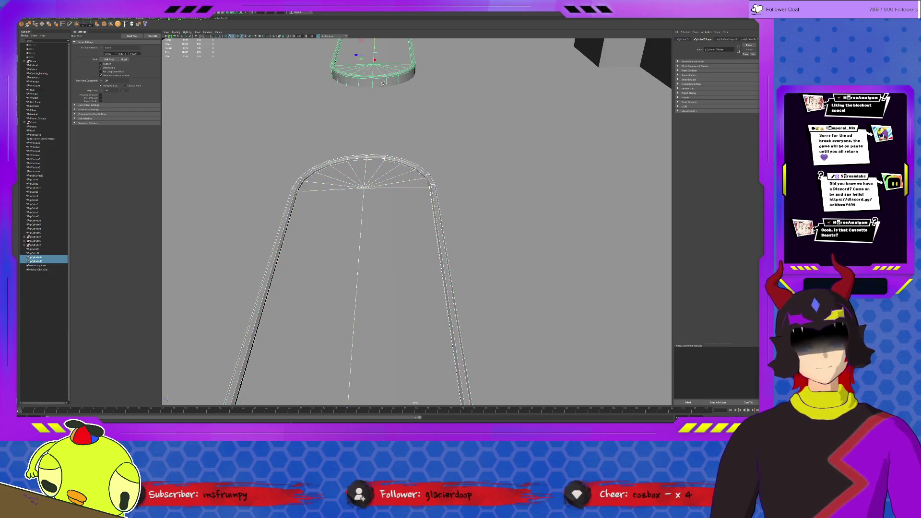
{"action": "key", "text": "5"}
{"action": "scroll", "coordinate": [406, 260], "scroll_direction": "down", "scroll_amount": 5}
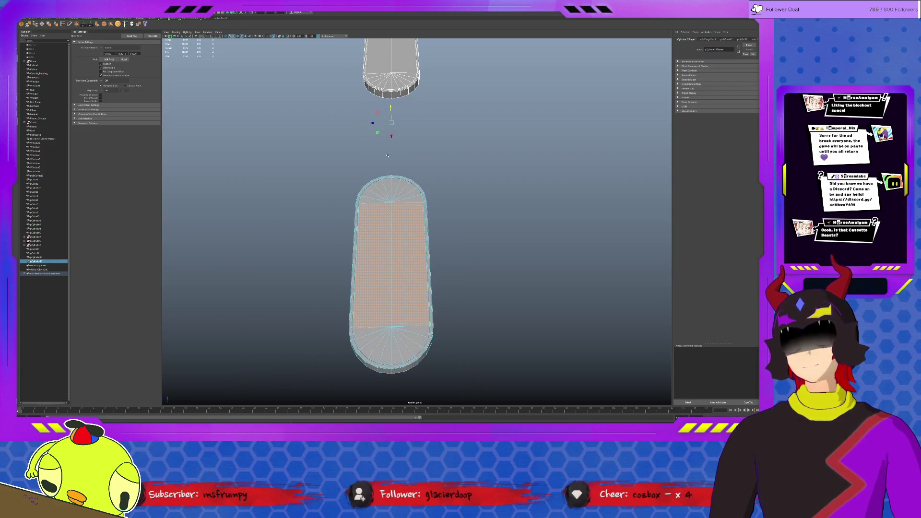
{"action": "left_click", "coordinate": [386, 217]}
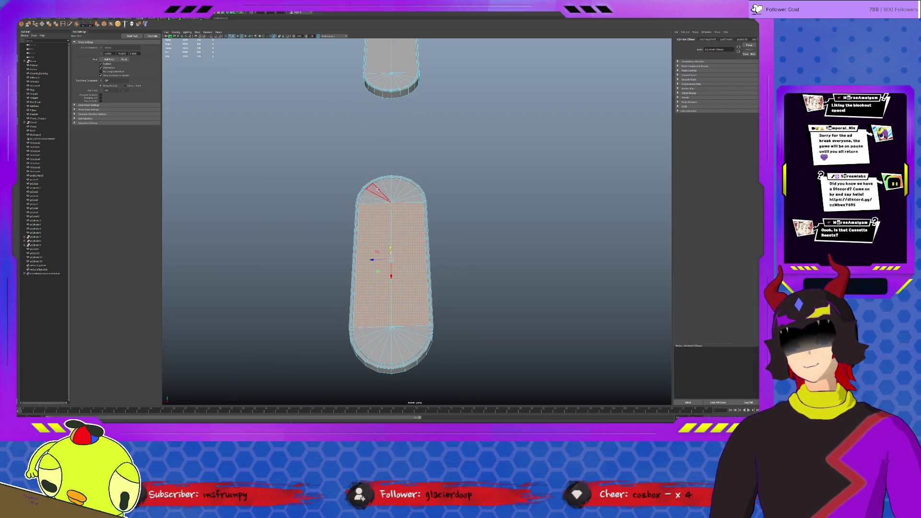
{"action": "middle_click_drag", "start_coordinate": [377, 189], "coordinate": [407, 77], "text": "alt"}
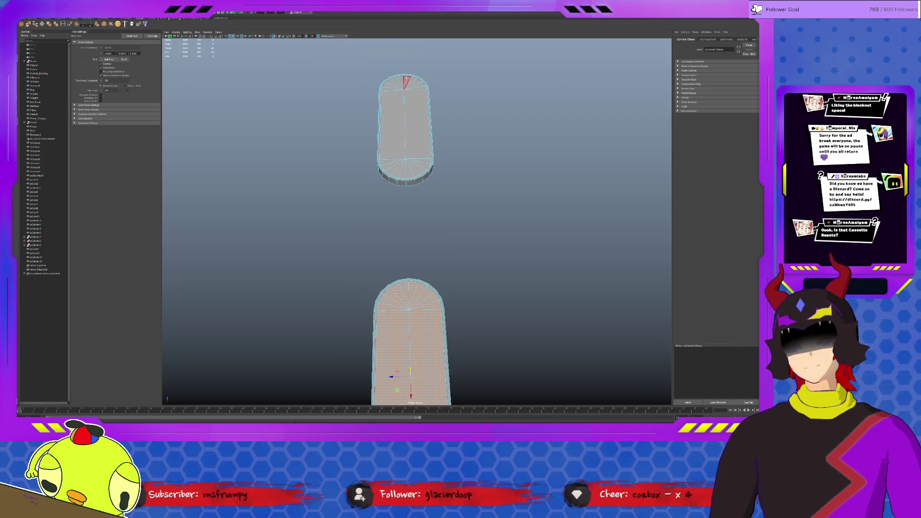
{"action": "left_click_drag", "start_coordinate": [415, 163], "coordinate": [391, 256], "text": "alt"}
{"action": "left_click_drag", "start_coordinate": [496, 311], "coordinate": [365, 292], "text": "alt"}
{"action": "left_click_drag", "start_coordinate": [460, 272], "coordinate": [446, 245], "text": "alt"}
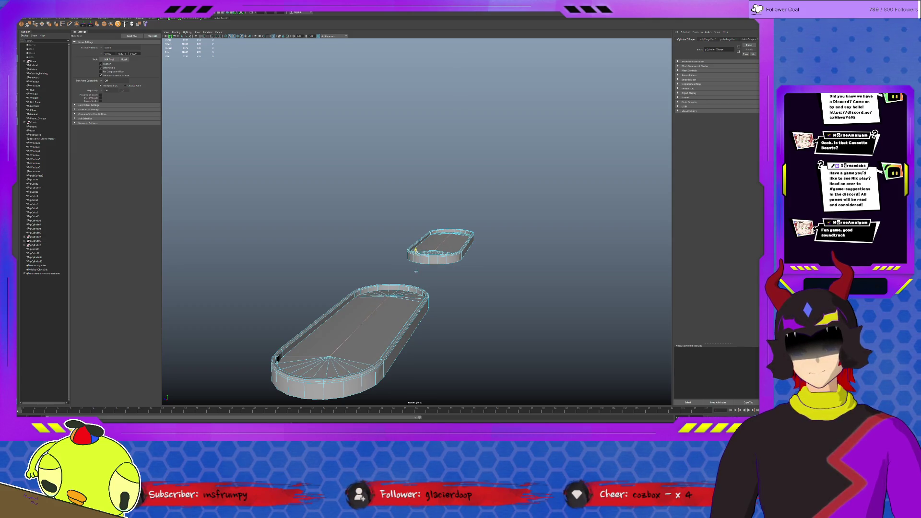
End isolation to show the buildings, then select the right oval's long centre edge
{"action": "left_click", "coordinate": [480, 248]}
{"action": "key", "text": "ctrl+1"}
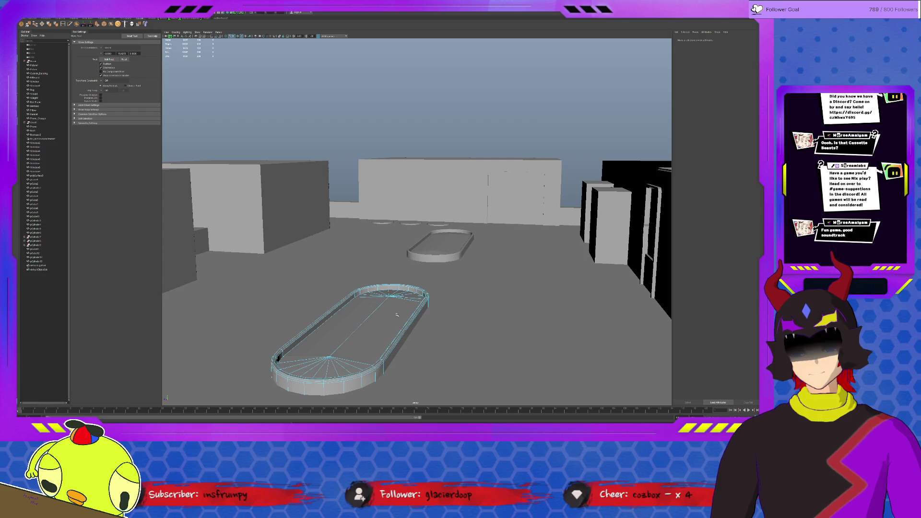
{"action": "mouse_move", "coordinate": [413, 307]}
{"action": "left_mouse_down", "text": "alt"}
{"action": "mouse_move", "coordinate": [519, 261]}
{"action": "mouse_move", "coordinate": [480, 283]}
{"action": "left_mouse_up", "text": "alt"}
{"action": "scroll", "coordinate": [480, 283], "scroll_direction": "up", "scroll_amount": 5}
{"action": "left_click", "coordinate": [445, 292]}
{"action": "key", "text": "F10"}
{"action": "left_click_drag", "start_coordinate": [480, 307], "coordinate": [593, 204], "text": "alt"}
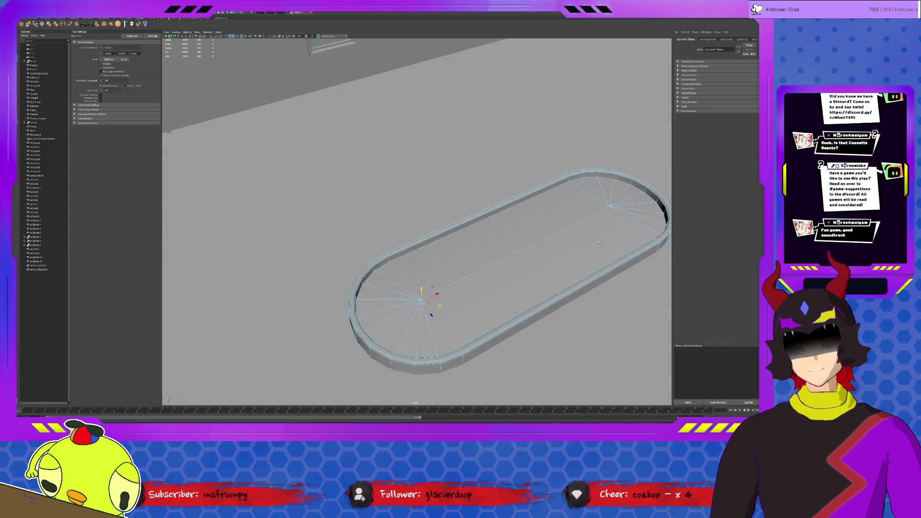
{"action": "left_click", "coordinate": [593, 211]}
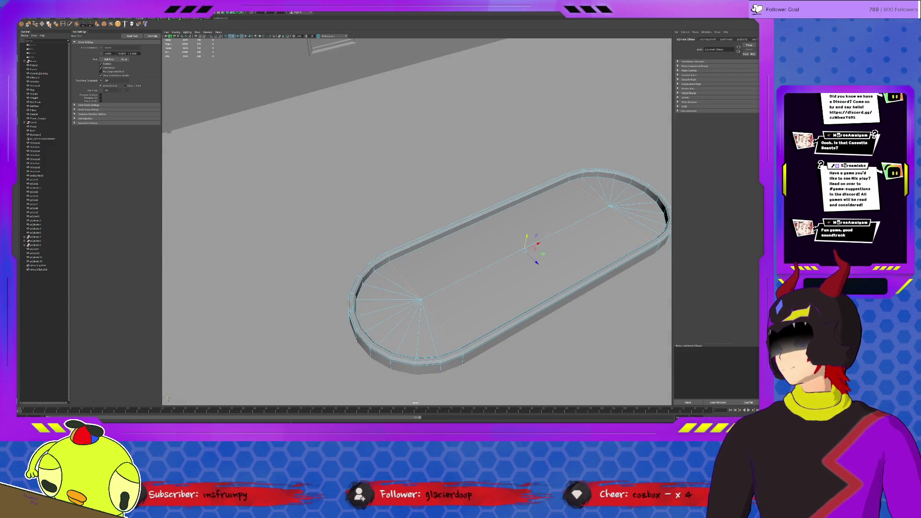
Select the lower-left oval tray in edge mode and frame it in view
{"action": "scroll", "coordinate": [528, 269], "scroll_direction": "down", "scroll_amount": 3}
{"action": "left_click_drag", "start_coordinate": [528, 268], "coordinate": [365, 312], "text": "alt"}
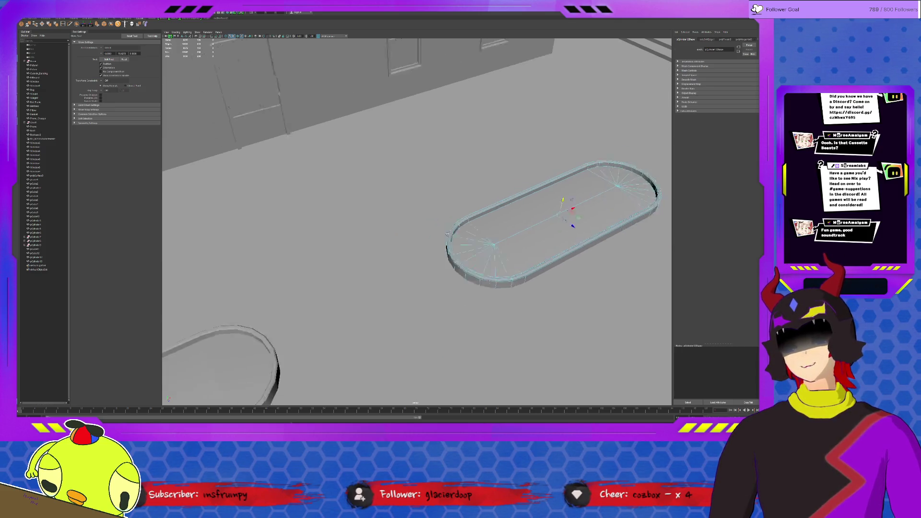
{"action": "scroll", "coordinate": [357, 317], "scroll_direction": "up", "scroll_amount": 5}
{"action": "left_click", "coordinate": [357, 317]}
{"action": "key", "text": "F10"}
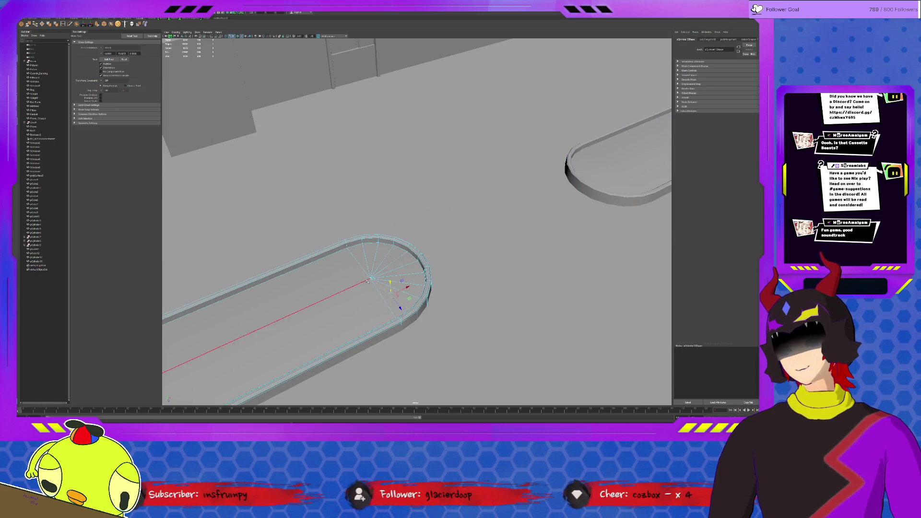
{"action": "key", "text": "f"}
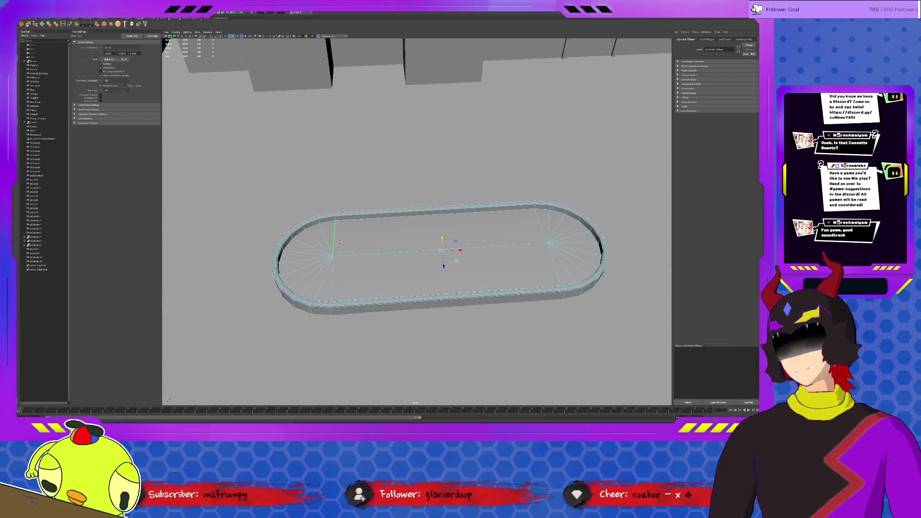
Orbit out to a low, level view of the building and select the near oval tray
{"action": "scroll", "coordinate": [340, 242], "scroll_direction": "down", "scroll_amount": 5}
{"action": "left_click_drag", "start_coordinate": [340, 242], "coordinate": [363, 196], "text": "alt"}
{"action": "scroll", "coordinate": [363, 197], "scroll_direction": "up", "scroll_amount": 2}
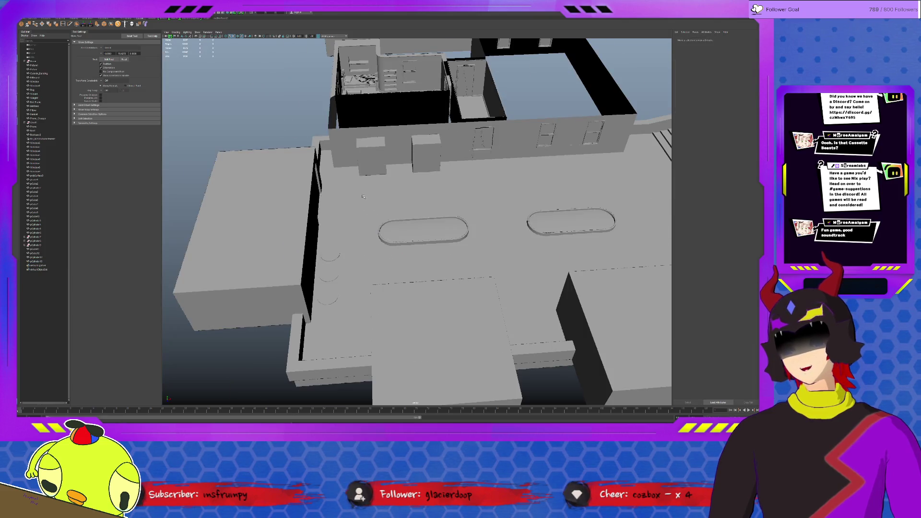
{"action": "scroll", "coordinate": [427, 236], "scroll_direction": "up", "scroll_amount": 5}
{"action": "mouse_move", "coordinate": [453, 229]}
{"action": "left_mouse_down", "text": "alt"}
{"action": "mouse_move", "coordinate": [455, 194]}
{"action": "mouse_move", "coordinate": [455, 254]}
{"action": "mouse_move", "coordinate": [415, 315]}
{"action": "left_mouse_up", "text": "alt"}
{"action": "left_click", "coordinate": [416, 317]}
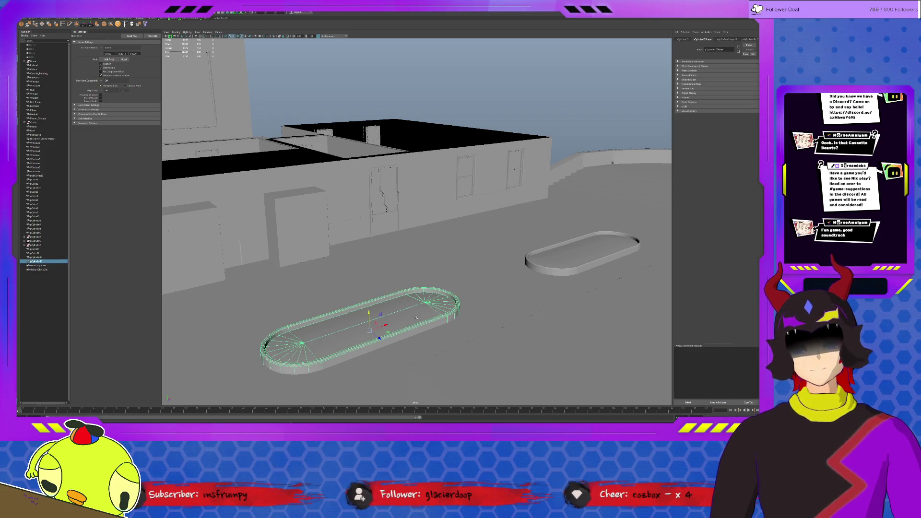
{"action": "left_click", "coordinate": [557, 265], "text": "shift"}
{"action": "key", "text": "ctrl+1"}
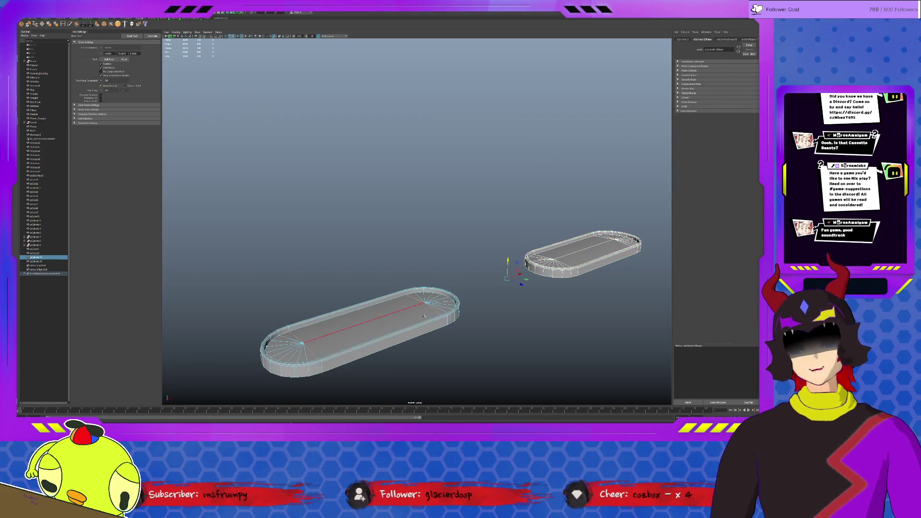
{"action": "left_click", "coordinate": [447, 319]}
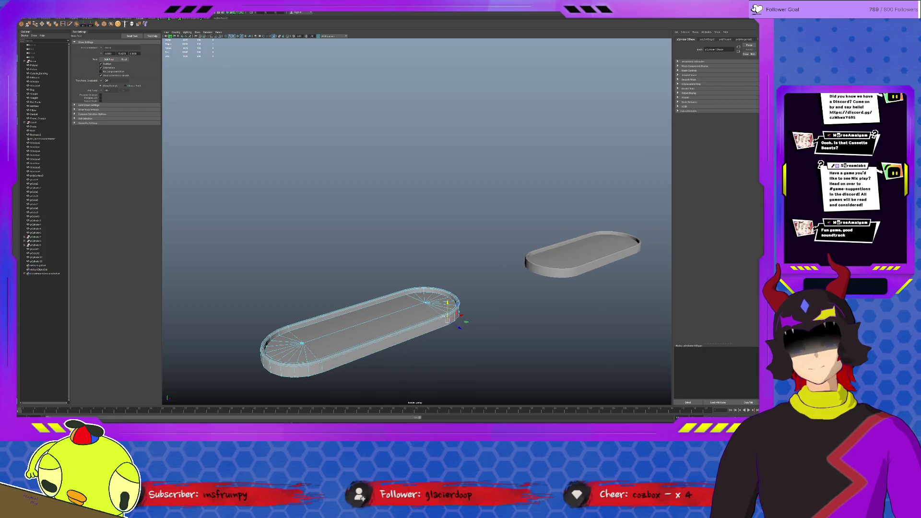
{"action": "left_click_drag", "start_coordinate": [419, 298], "coordinate": [416, 300]}
{"action": "mouse_move", "coordinate": [375, 329]}
{"action": "left_mouse_down", "text": "alt"}
{"action": "mouse_move", "coordinate": [405, 320]}
{"action": "mouse_move", "coordinate": [432, 278]}
{"action": "mouse_move", "coordinate": [417, 315]}
{"action": "left_mouse_up", "text": "alt"}
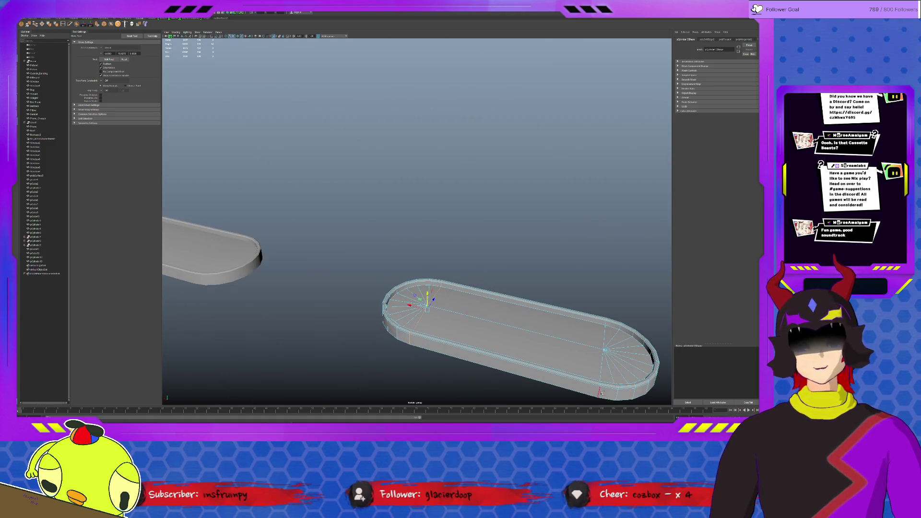
{"action": "mouse_move", "coordinate": [602, 392]}
{"action": "left_mouse_down", "text": "alt"}
{"action": "mouse_move", "coordinate": [580, 376]}
{"action": "mouse_move", "coordinate": [388, 345]}
{"action": "left_mouse_up", "text": "alt"}
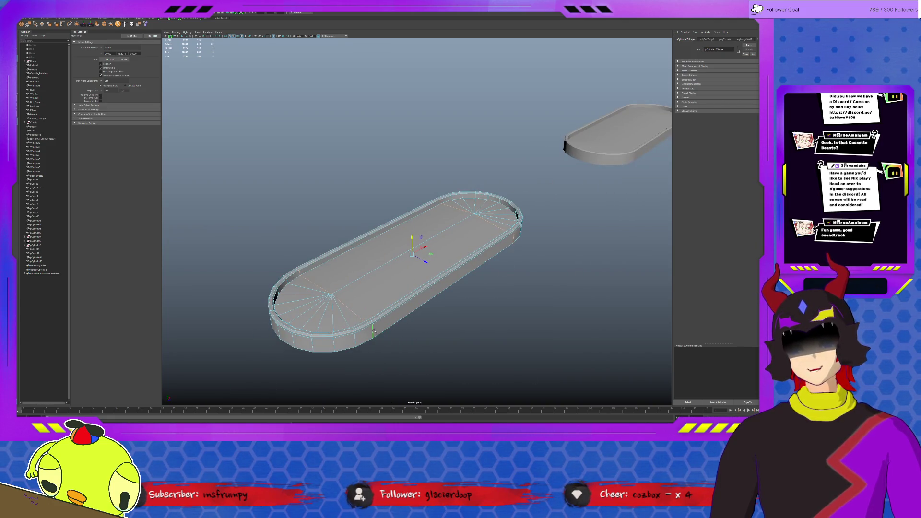
{"action": "left_click_drag", "start_coordinate": [365, 269], "coordinate": [609, 185], "text": "alt"}
{"action": "left_click", "coordinate": [610, 185]}
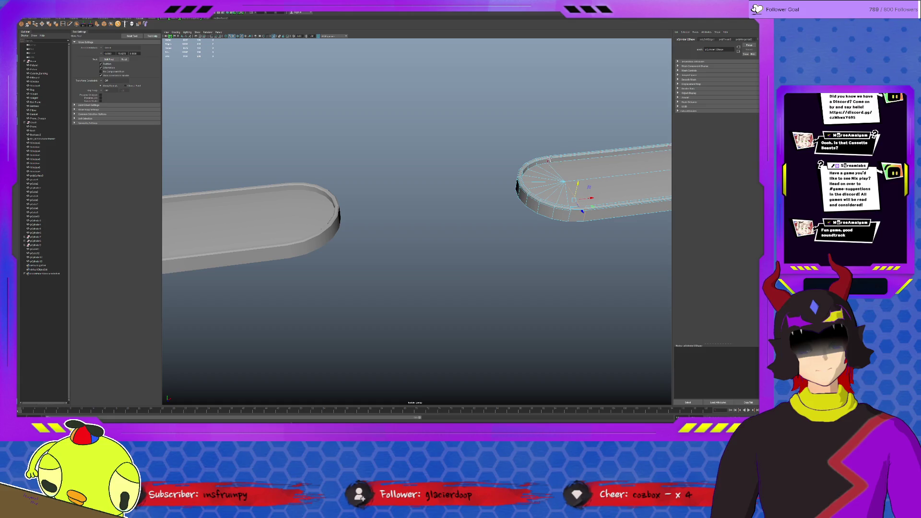
{"action": "middle_click_drag", "start_coordinate": [584, 218], "coordinate": [532, 196], "text": "alt"}
{"action": "key", "text": "f"}
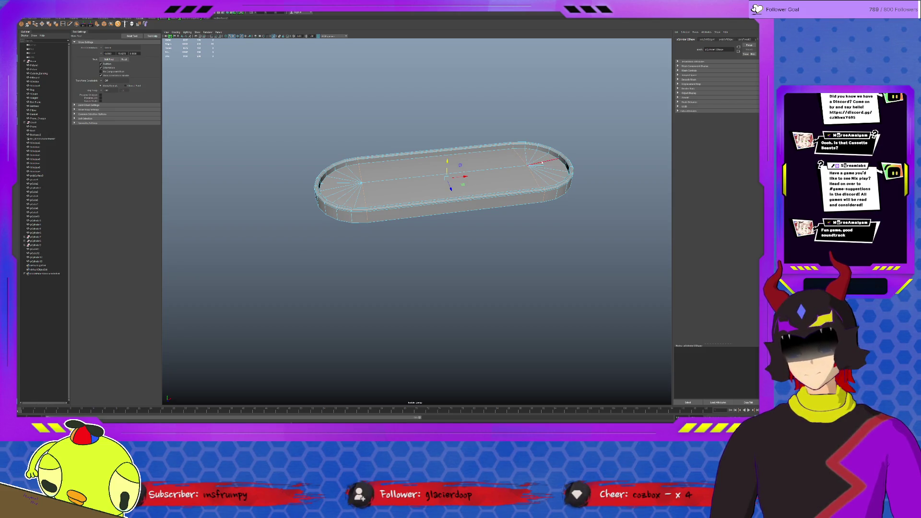
{"action": "left_click", "coordinate": [530, 162]}
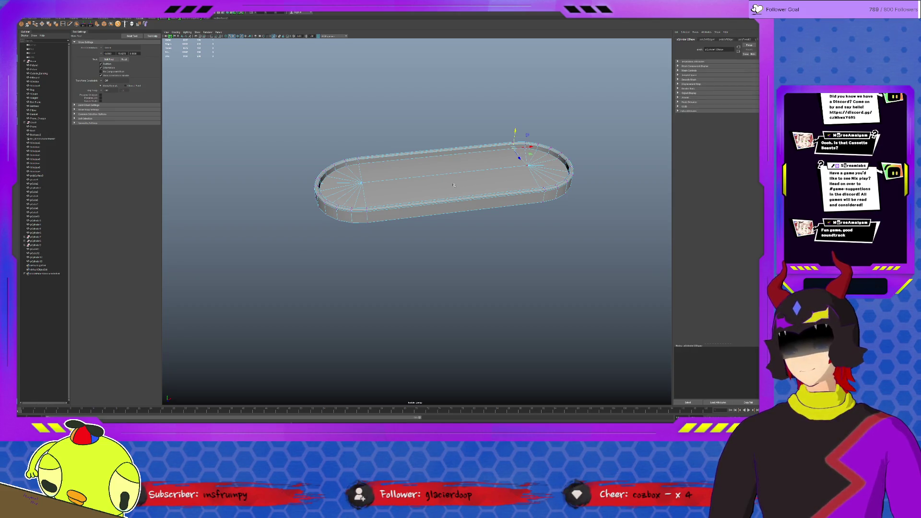
{"action": "key", "text": "f"}
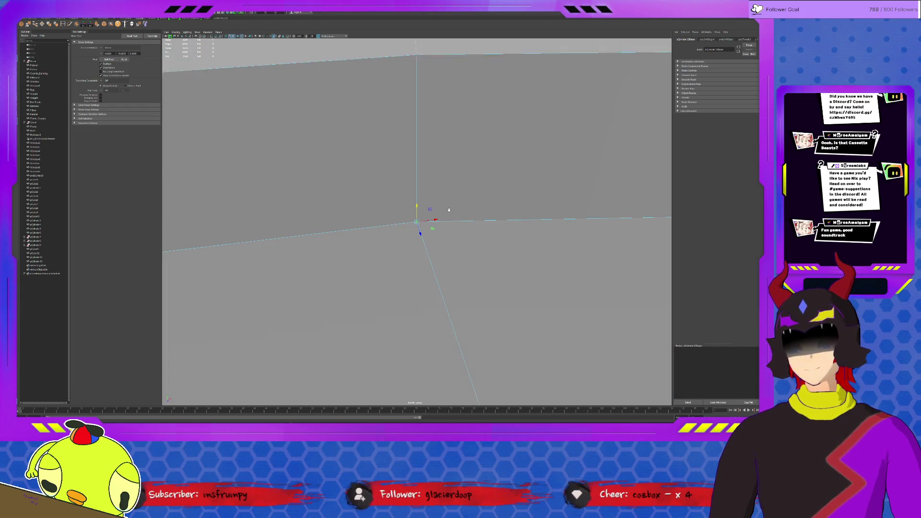
{"action": "mouse_move", "coordinate": [423, 172]}
{"action": "left_mouse_down", "text": "alt"}
{"action": "mouse_move", "coordinate": [456, 217]}
{"action": "mouse_move", "coordinate": [491, 209]}
{"action": "mouse_move", "coordinate": [431, 220]}
{"action": "mouse_move", "coordinate": [417, 204]}
{"action": "mouse_move", "coordinate": [433, 220]}
{"action": "mouse_move", "coordinate": [488, 199]}
{"action": "mouse_move", "coordinate": [443, 211]}
{"action": "mouse_move", "coordinate": [462, 227]}
{"action": "mouse_move", "coordinate": [436, 229]}
{"action": "mouse_move", "coordinate": [331, 225]}
{"action": "mouse_move", "coordinate": [347, 264]}
{"action": "mouse_move", "coordinate": [320, 283]}
{"action": "mouse_move", "coordinate": [432, 245]}
{"action": "mouse_move", "coordinate": [369, 226]}
{"action": "left_mouse_up", "text": "alt"}
{"action": "left_click", "coordinate": [412, 219]}
{"action": "key", "text": "F10"}
{"action": "left_click", "coordinate": [547, 253]}
{"action": "mouse_move", "coordinate": [546, 253]}
{"action": "left_mouse_down", "text": "alt"}
{"action": "mouse_move", "coordinate": [464, 217]}
{"action": "mouse_move", "coordinate": [570, 254]}
{"action": "left_mouse_up", "text": "alt"}
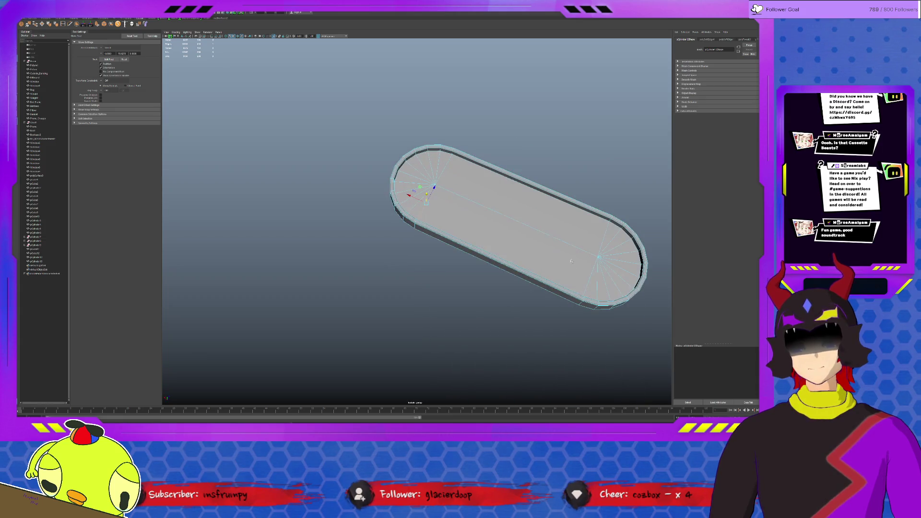
{"action": "left_click", "coordinate": [600, 244]}
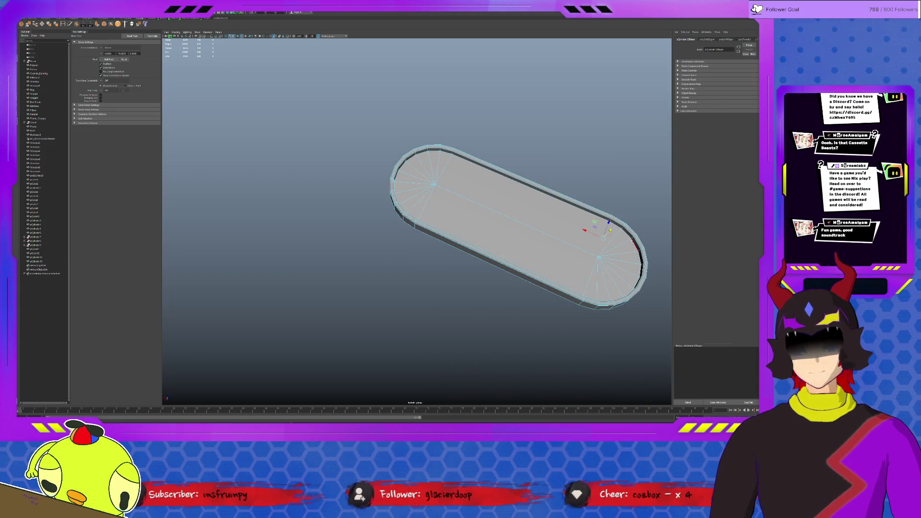
{"action": "key", "text": "F8"}
{"action": "scroll", "coordinate": [461, 200], "scroll_direction": "up", "scroll_amount": 3}
{"action": "scroll", "coordinate": [462, 200], "scroll_direction": "up", "scroll_amount": 6}
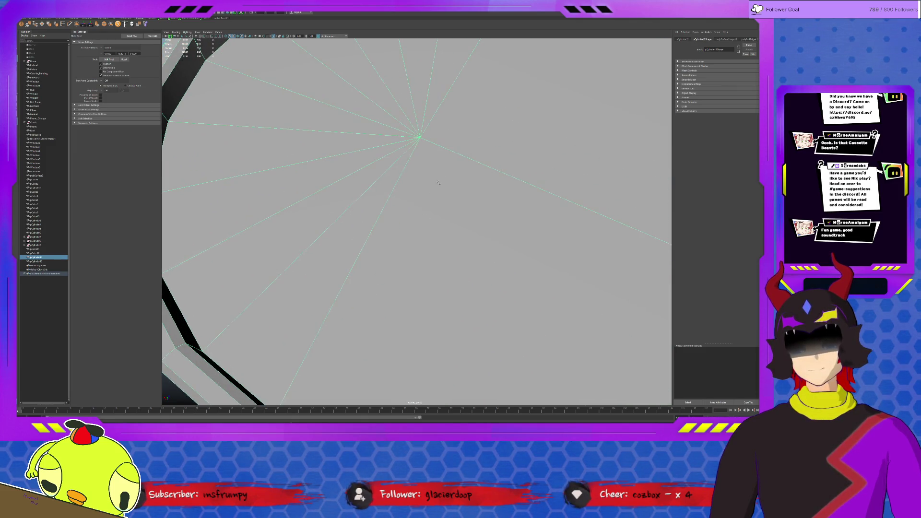
{"action": "key", "text": "F8"}
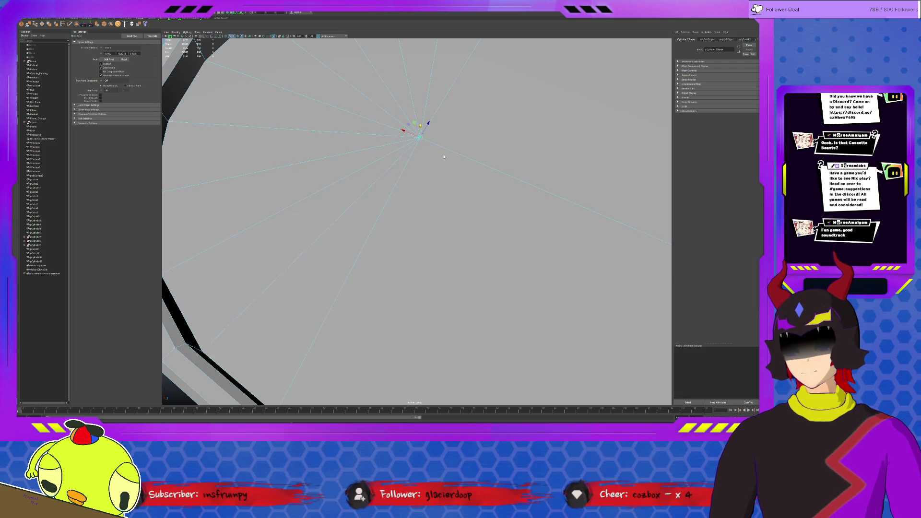
{"action": "key", "text": "F8"}
{"action": "scroll", "coordinate": [460, 156], "scroll_direction": "down", "scroll_amount": 5}
{"action": "scroll", "coordinate": [475, 156], "scroll_direction": "down", "scroll_amount": 4}
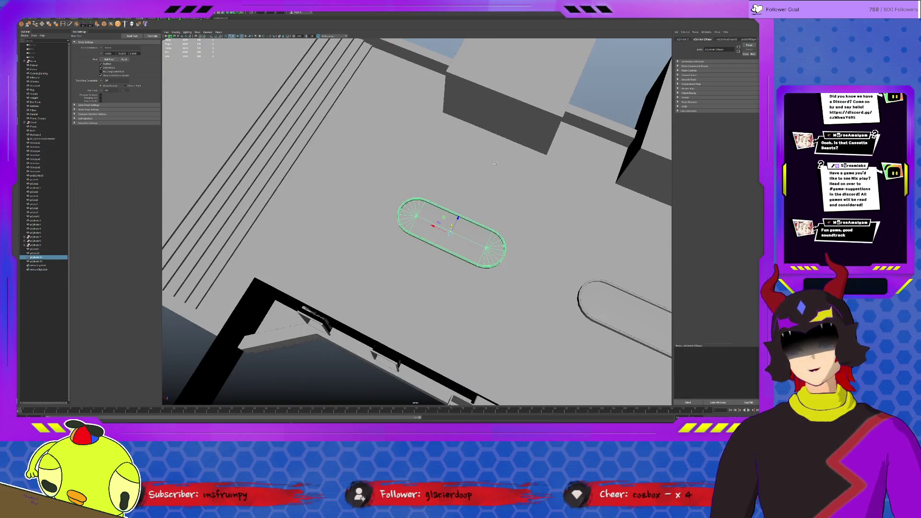
Deselect the slab, orbit to a low view of the boxes and ovals, and switch shelf tabs
{"action": "left_click", "coordinate": [591, 98]}
{"action": "mouse_move", "coordinate": [528, 168]}
{"action": "left_mouse_down", "text": "alt"}
{"action": "mouse_move", "coordinate": [442, 220]}
{"action": "mouse_move", "coordinate": [465, 236]}
{"action": "mouse_move", "coordinate": [436, 217]}
{"action": "mouse_move", "coordinate": [539, 215]}
{"action": "left_mouse_up", "text": "alt"}
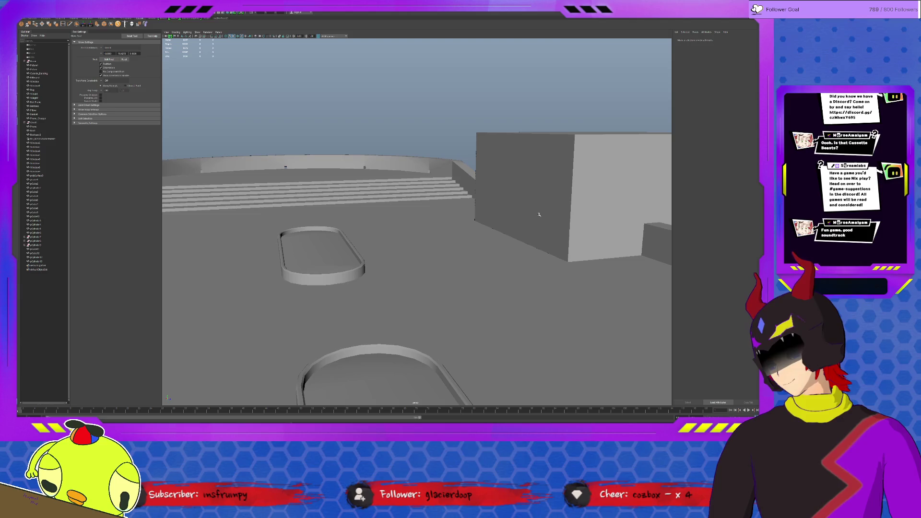
{"action": "scroll", "coordinate": [518, 246], "scroll_direction": "up", "scroll_amount": 3}
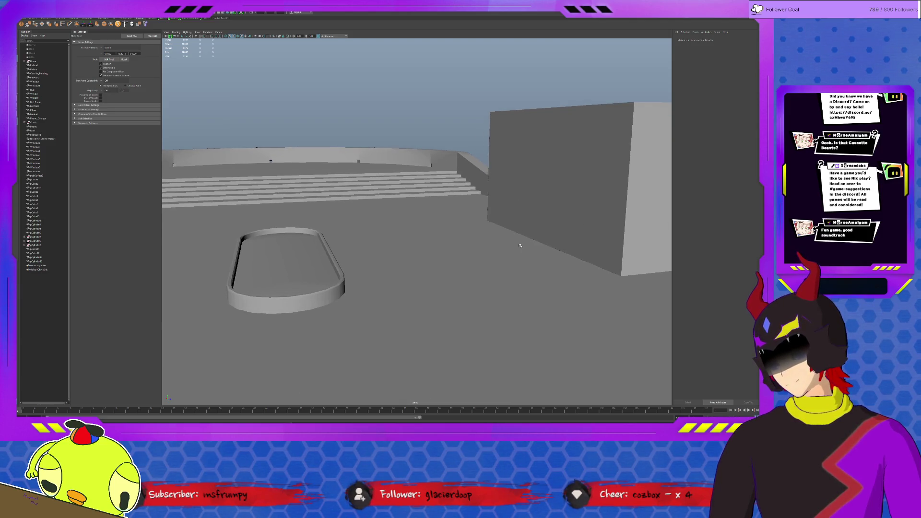
{"action": "mouse_move", "coordinate": [484, 273]}
{"action": "left_mouse_down", "text": "alt"}
{"action": "mouse_move", "coordinate": [463, 291]}
{"action": "mouse_move", "coordinate": [416, 266]}
{"action": "left_mouse_up", "text": "alt"}
{"action": "left_click_drag", "start_coordinate": [472, 226], "coordinate": [438, 218], "text": "alt"}
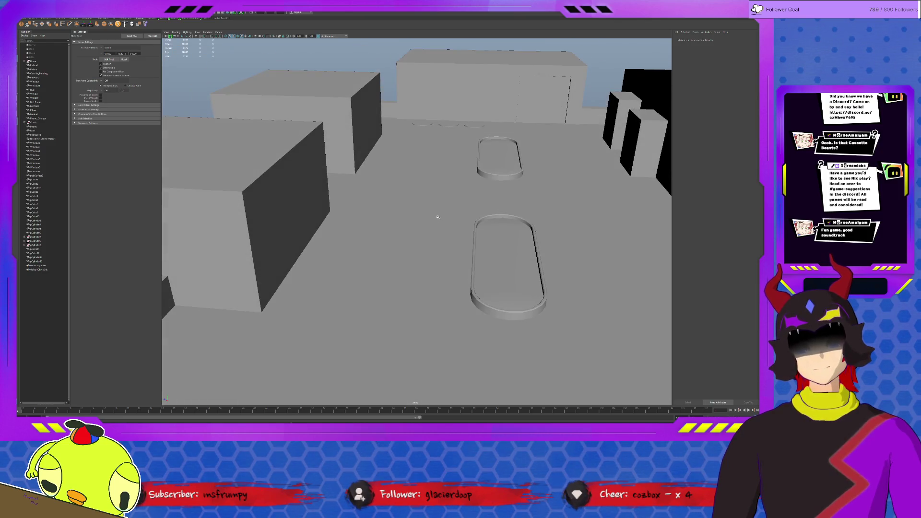
{"action": "left_click", "coordinate": [44, 19]}
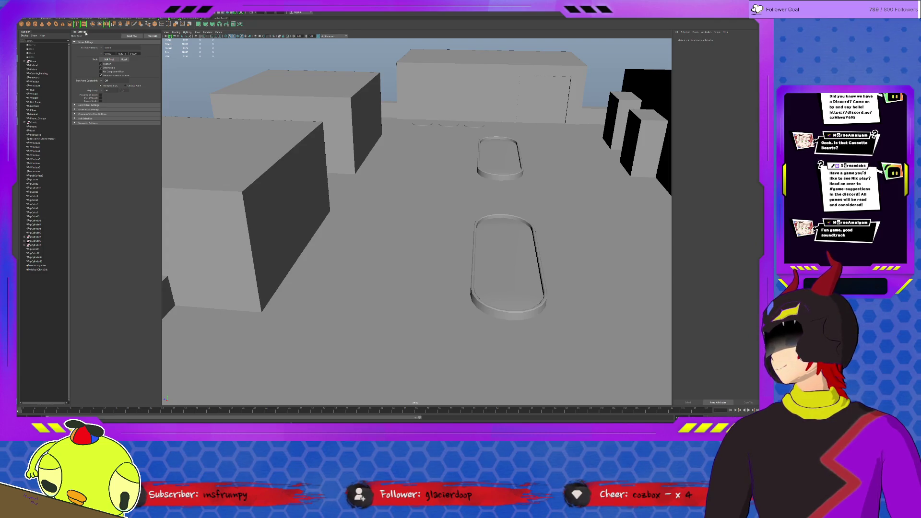
Select and frame the cylinder, then set polyCylinder1 Subdivisions Height to 3
{"action": "left_click", "coordinate": [36, 266]}
{"action": "left_click_drag", "start_coordinate": [413, 215], "coordinate": [355, 279], "text": "alt"}
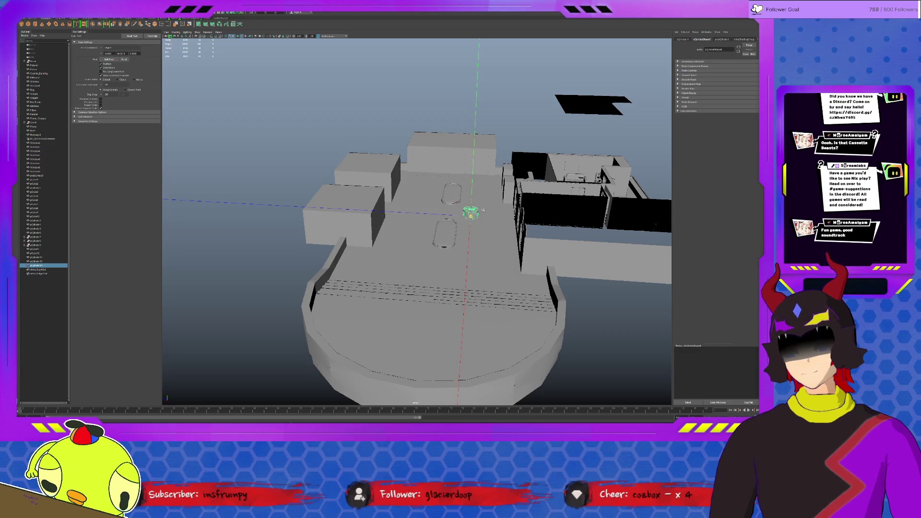
{"action": "key", "text": "f"}
{"action": "left_click", "coordinate": [687, 40]}
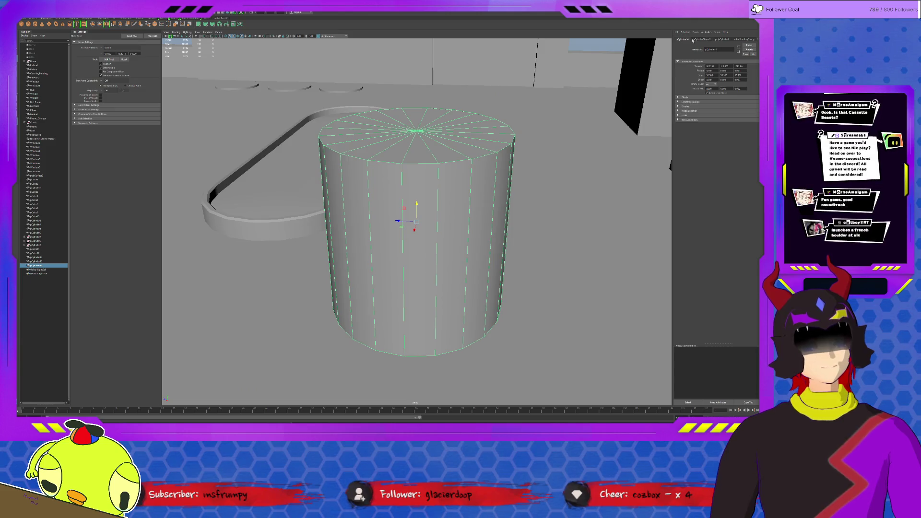
{"action": "left_click", "coordinate": [725, 40]}
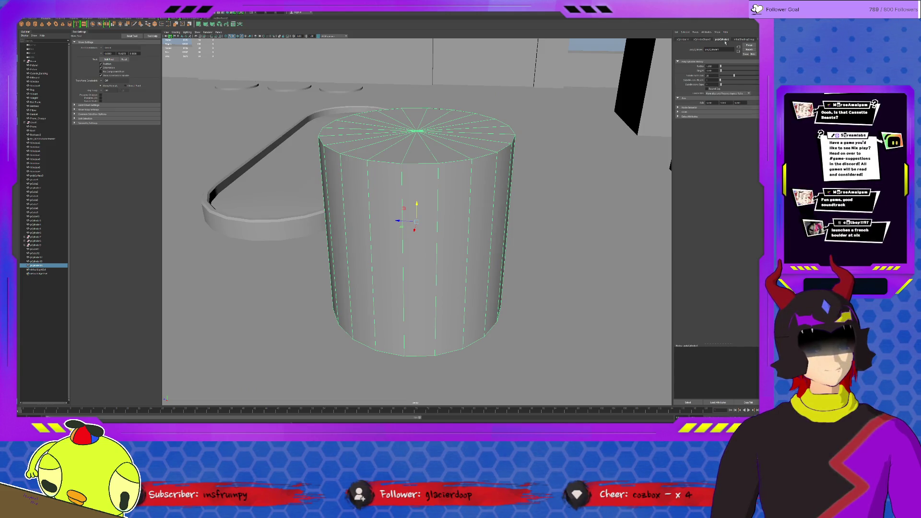
{"action": "left_click_drag", "start_coordinate": [721, 80], "coordinate": [725, 85]}
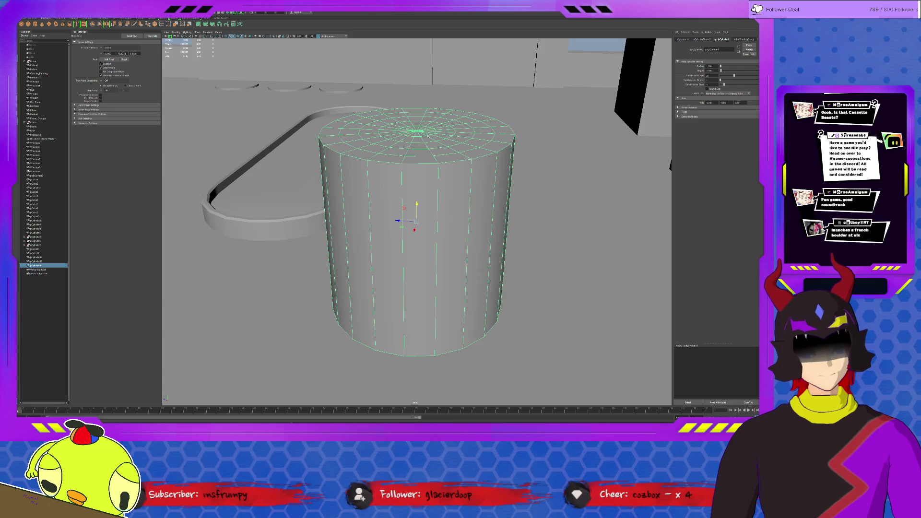
Select the faces of the cylinder's bottom cap in face mode
{"action": "key", "text": "F11"}
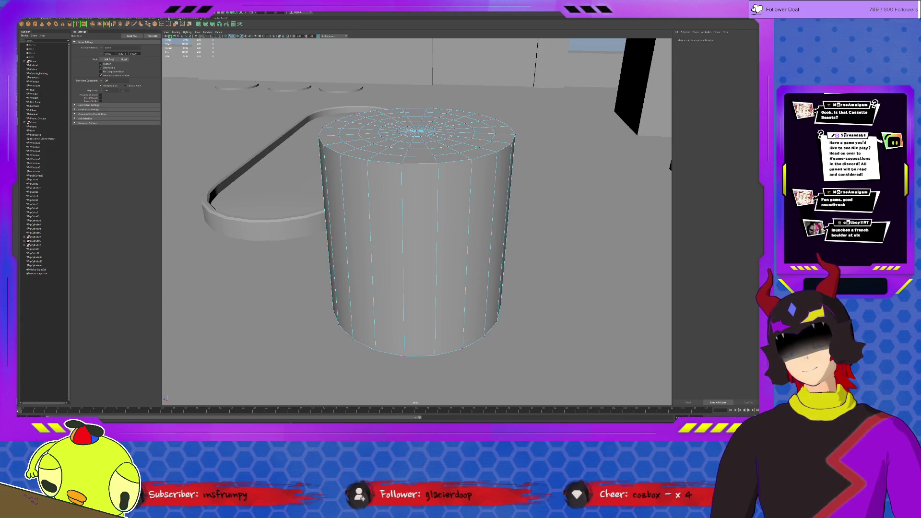
{"action": "left_click", "coordinate": [415, 131]}
{"action": "left_click_drag", "start_coordinate": [415, 130], "coordinate": [418, 315], "text": "alt"}
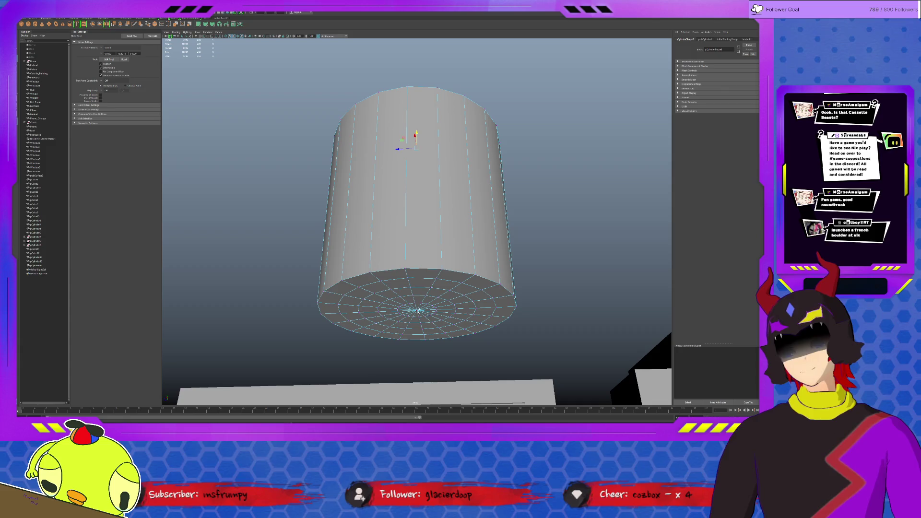
{"action": "left_click", "coordinate": [417, 311]}
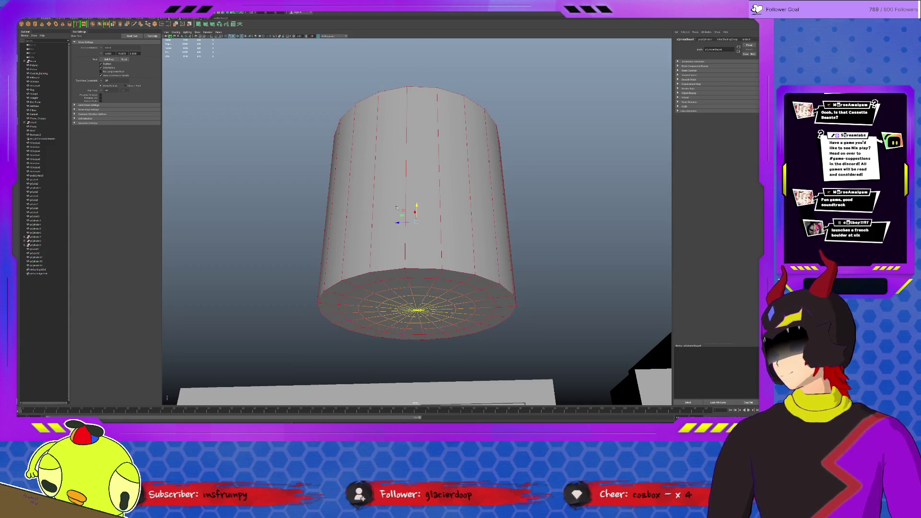
Turn on Soft Selection and scale the bottom cap into a dome
{"action": "left_click", "coordinate": [90, 119]}
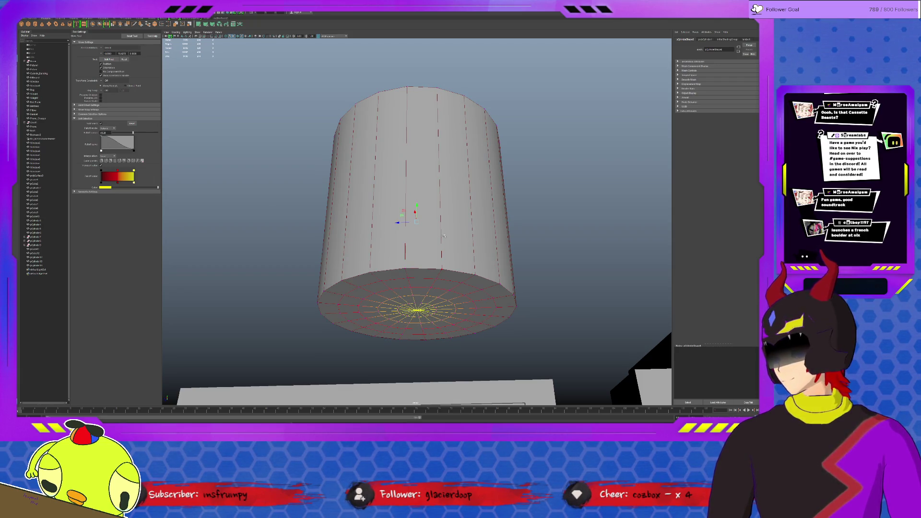
{"action": "key", "text": "b"}
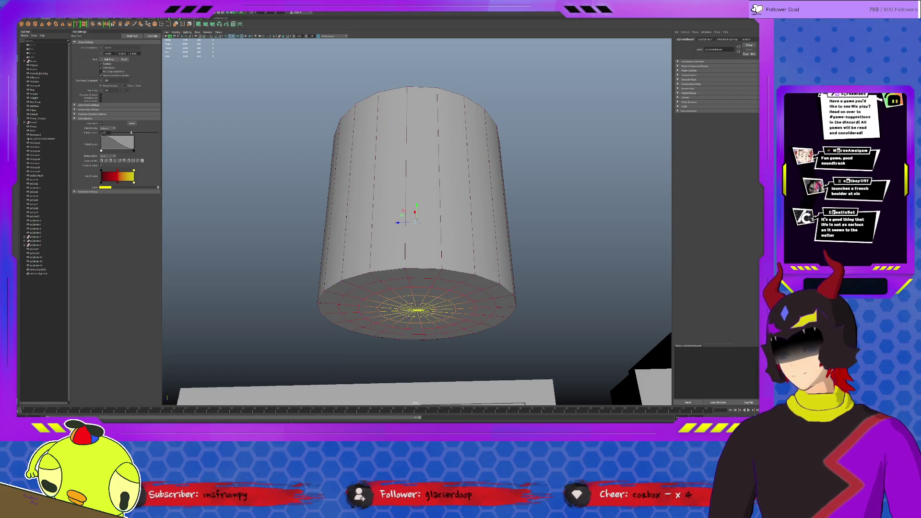
{"action": "key", "text": "r"}
{"action": "left_click_drag", "start_coordinate": [416, 204], "coordinate": [416, 269]}
Change the soft selection falloff curve and radius, undoing the unwanted deformations
{"action": "left_click", "coordinate": [420, 272]}
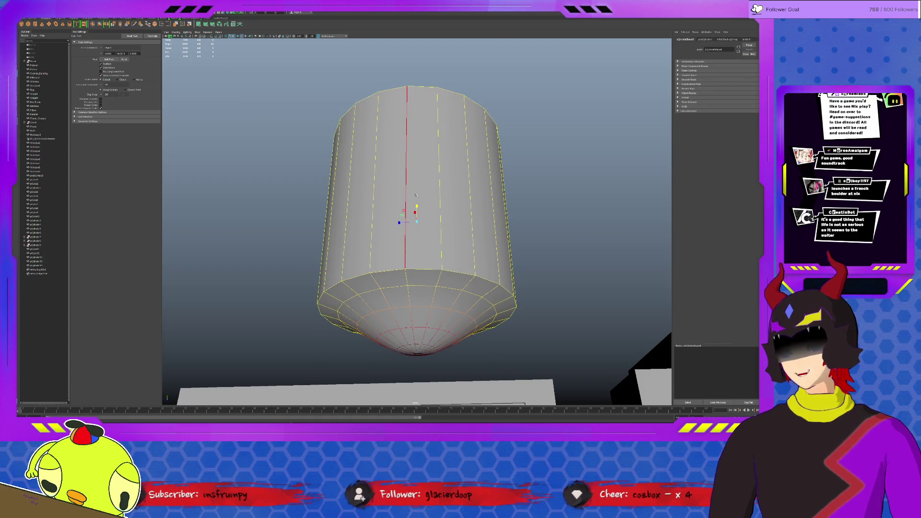
{"action": "left_click", "coordinate": [417, 207]}
{"action": "key", "text": "ctrl+z"}
{"action": "key", "text": "ctrl+z"}
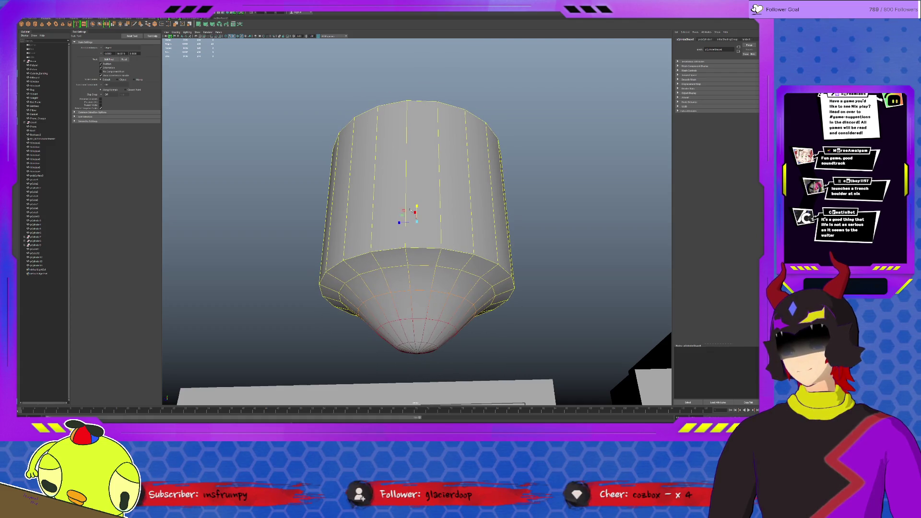
{"action": "left_click", "coordinate": [86, 117]}
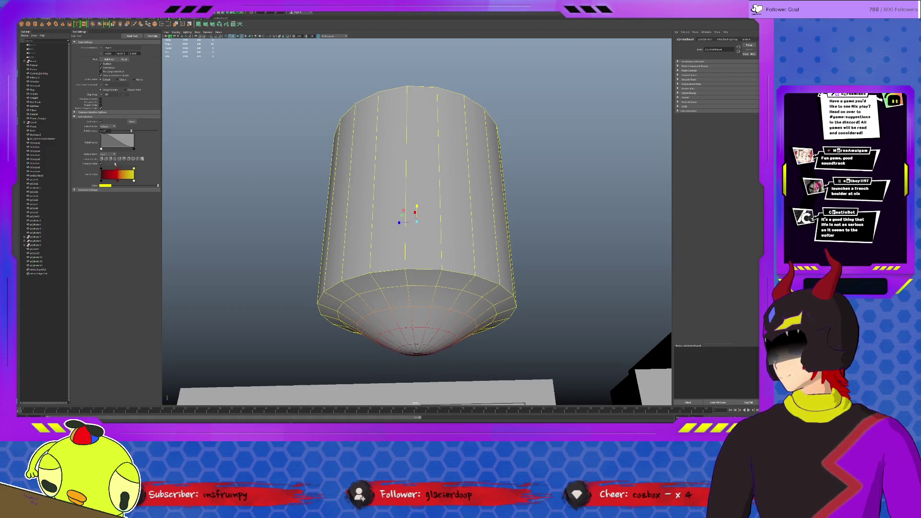
{"action": "left_click", "coordinate": [110, 159]}
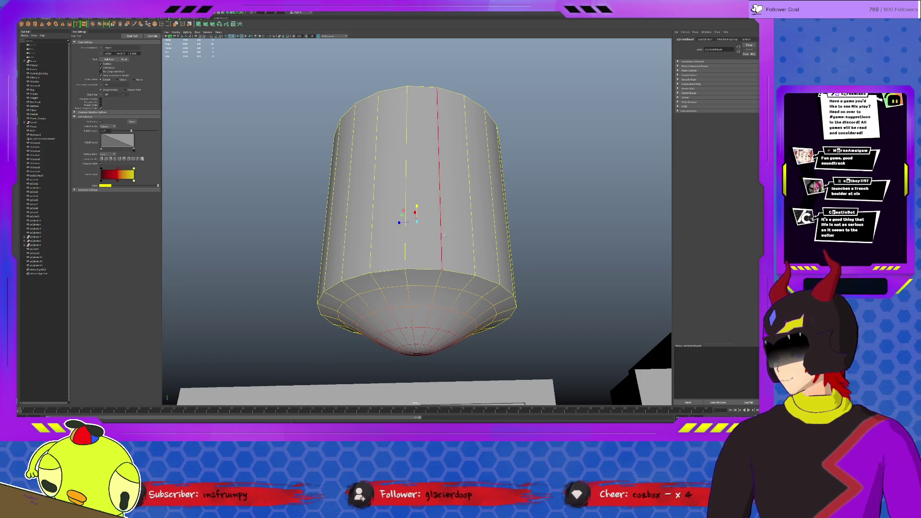
{"action": "left_click_drag", "start_coordinate": [423, 213], "coordinate": [417, 209]}
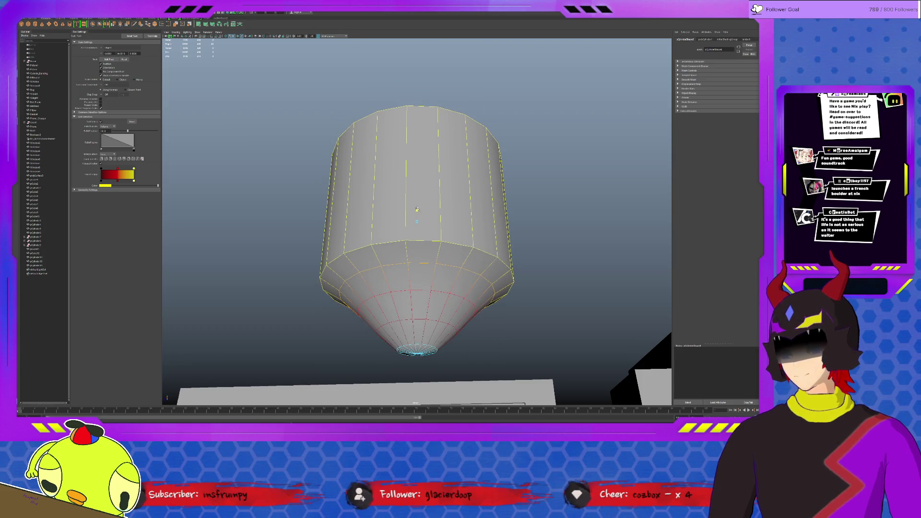
{"action": "key", "text": "ctrl+z"}
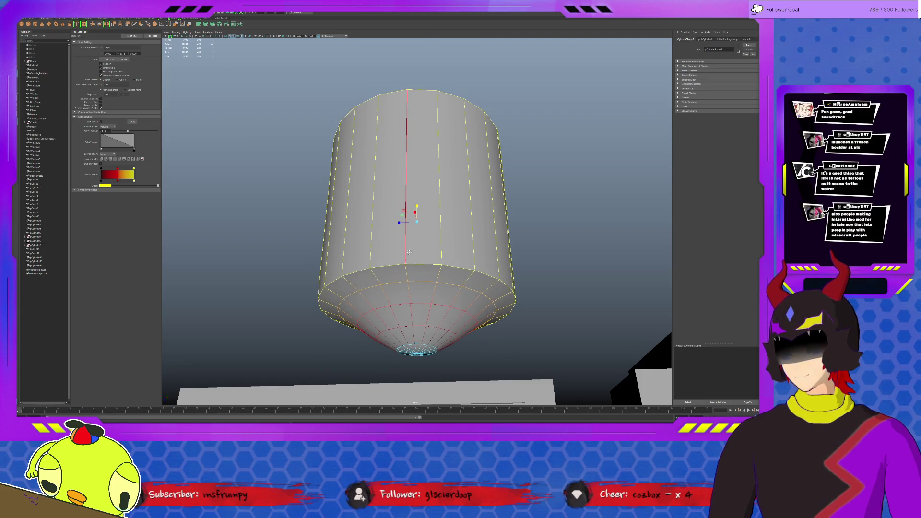
{"action": "left_click_drag", "start_coordinate": [410, 253], "coordinate": [400, 256], "text": "alt"}
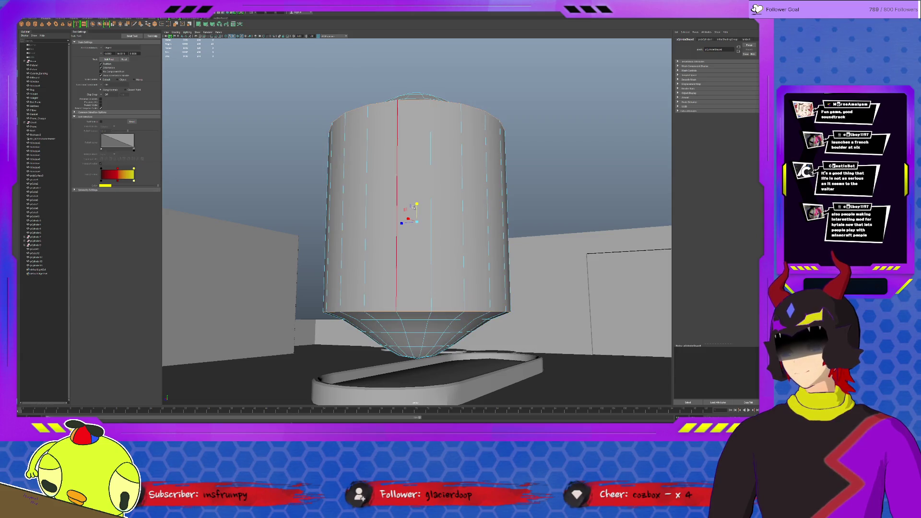
Scale the top and bottom edge loops along Y to round both ends into a capsule pod
{"action": "mouse_move", "coordinate": [417, 210]}
{"action": "left_mouse_down"}
{"action": "mouse_move", "coordinate": [405, 218]}
{"action": "mouse_move", "coordinate": [405, 127]}
{"action": "left_mouse_up"}
{"action": "double_click", "coordinate": [414, 316]}
{"action": "double_click", "coordinate": [412, 104], "text": "shift"}
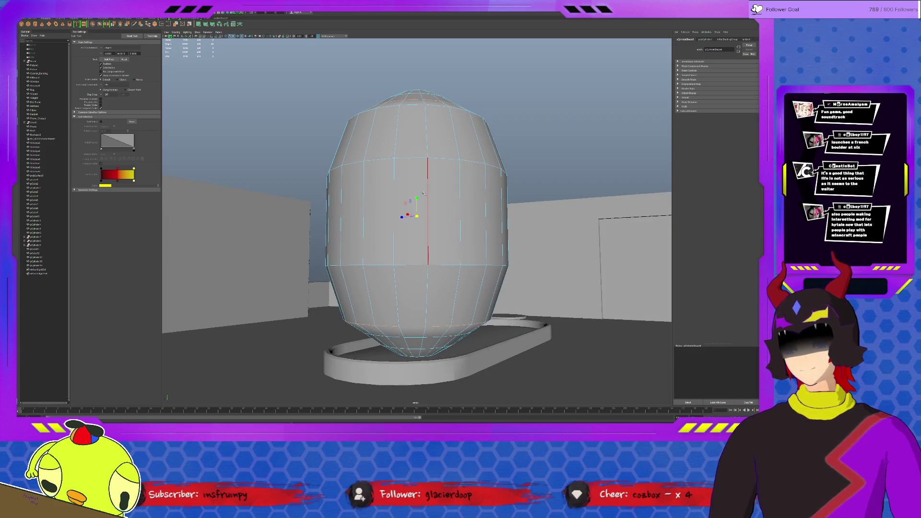
{"action": "left_click_drag", "start_coordinate": [417, 197], "coordinate": [419, 195]}
{"action": "double_click", "coordinate": [408, 337]}
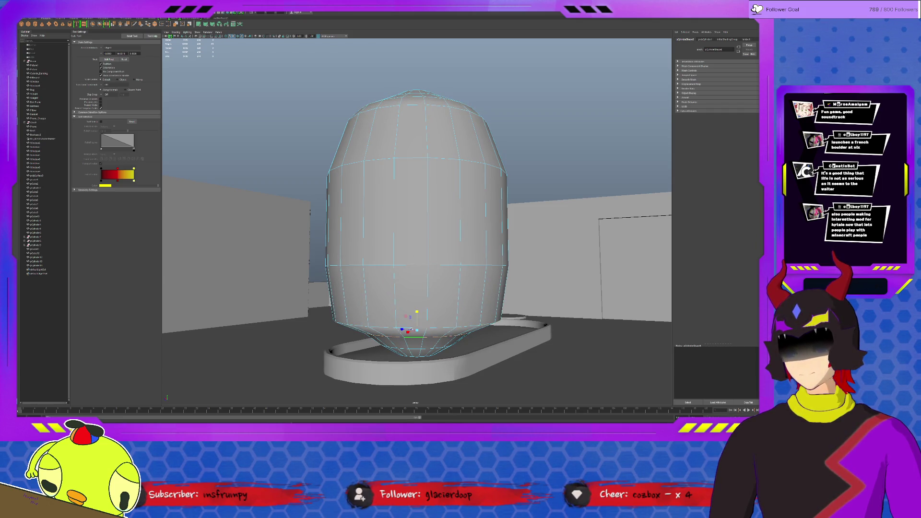
{"action": "left_click_drag", "start_coordinate": [427, 268], "coordinate": [429, 213], "text": "alt"}
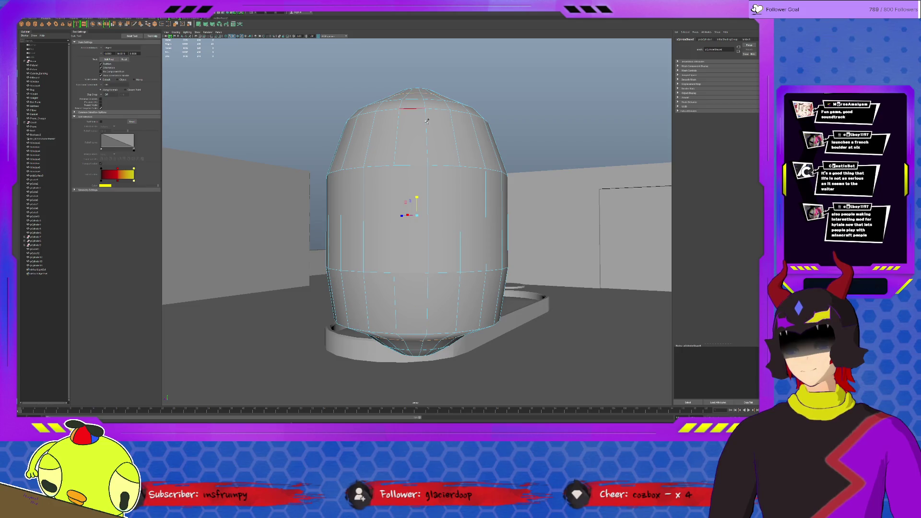
{"action": "mouse_move", "coordinate": [417, 197]}
{"action": "left_mouse_down"}
{"action": "mouse_move", "coordinate": [431, 175]}
{"action": "mouse_move", "coordinate": [425, 221]}
{"action": "left_mouse_up"}
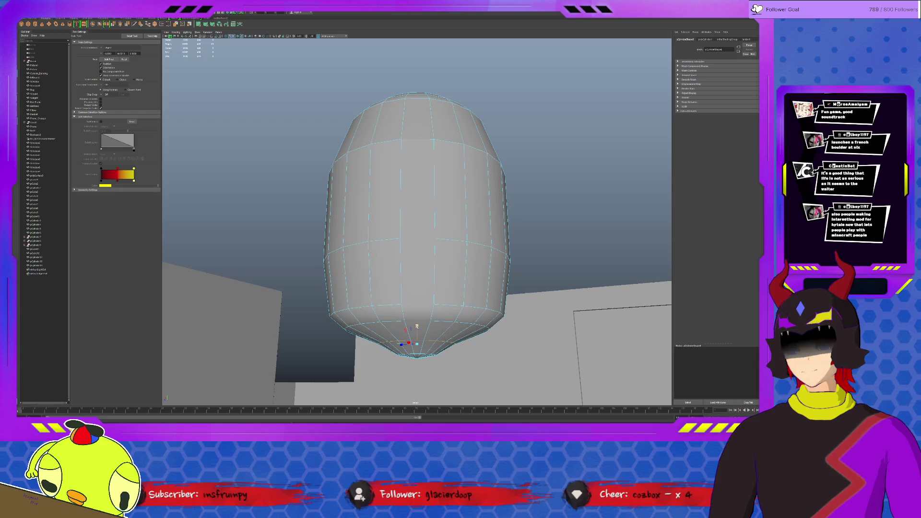
{"action": "mouse_move", "coordinate": [431, 357]}
{"action": "left_mouse_down", "text": "alt"}
{"action": "mouse_move", "coordinate": [433, 292]}
{"action": "mouse_move", "coordinate": [427, 331]}
{"action": "left_mouse_up", "text": "alt"}
{"action": "left_click", "coordinate": [433, 292]}
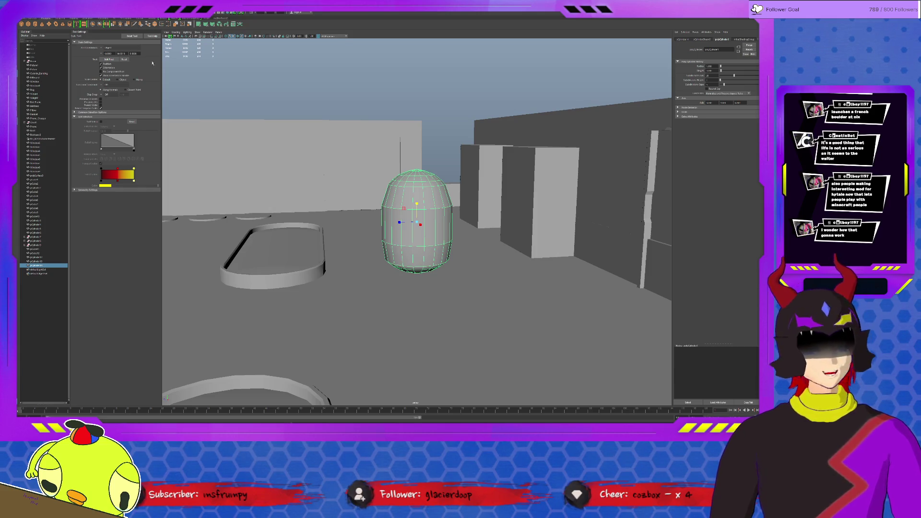
Return to object mode and apply Soften Edge to the capsule pod
{"action": "key", "text": "F11"}
{"action": "mouse_move", "coordinate": [452, 246]}
{"action": "left_mouse_down"}
{"action": "mouse_move", "coordinate": [398, 217]}
{"action": "mouse_move", "coordinate": [418, 206]}
{"action": "left_mouse_up"}
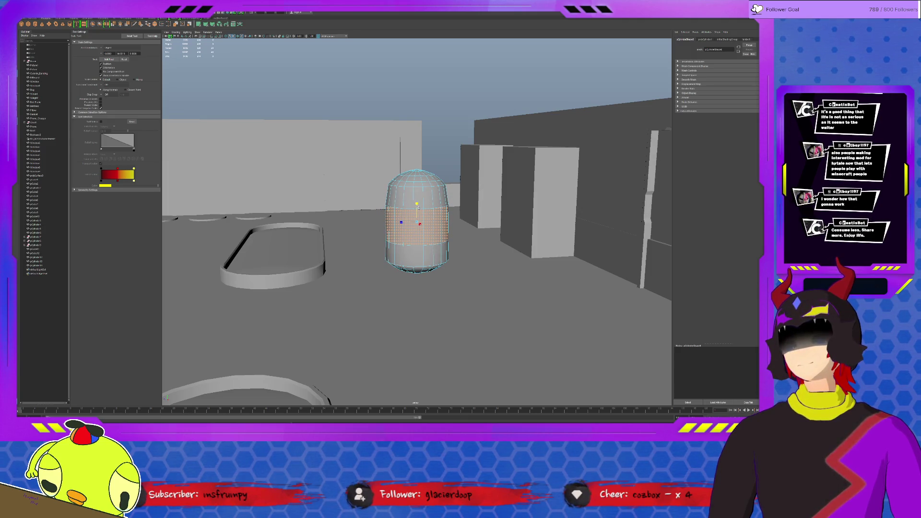
{"action": "left_click", "coordinate": [411, 253]}
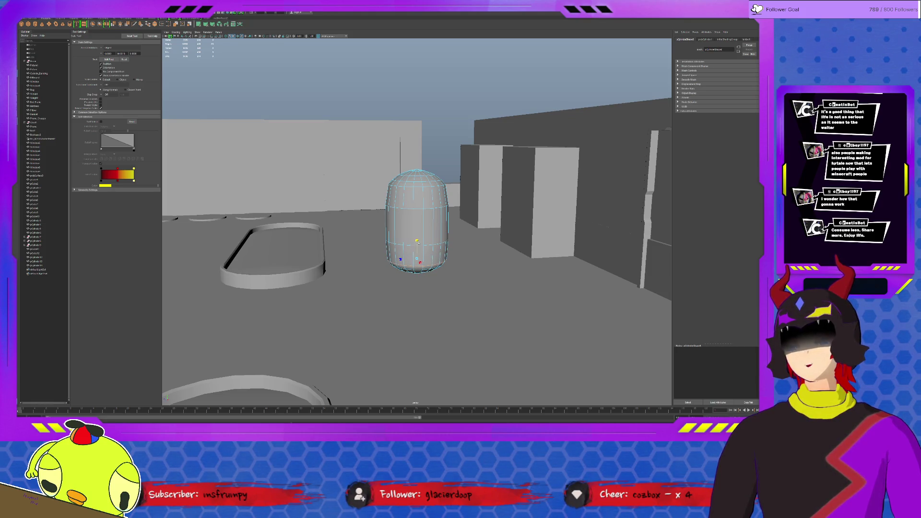
{"action": "key", "text": "F8"}
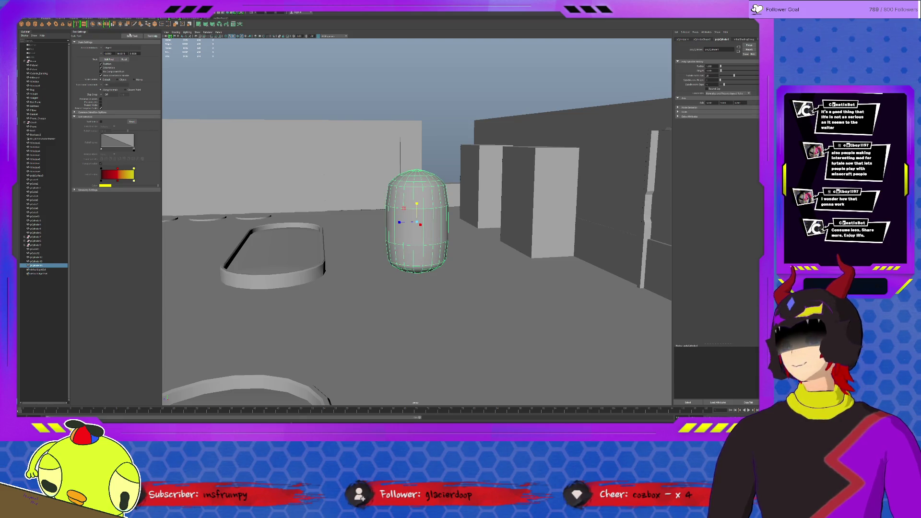
{"action": "left_click", "coordinate": [110, 18]}
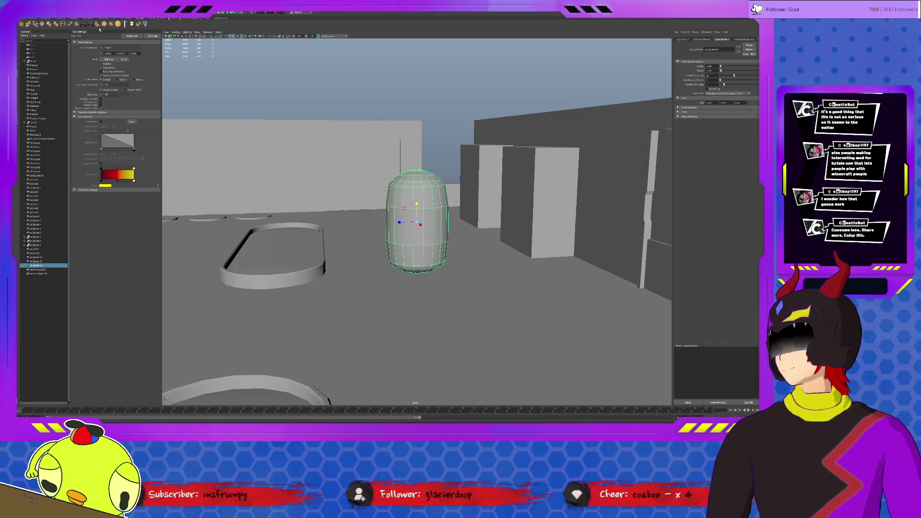
{"action": "left_click", "coordinate": [55, 24]}
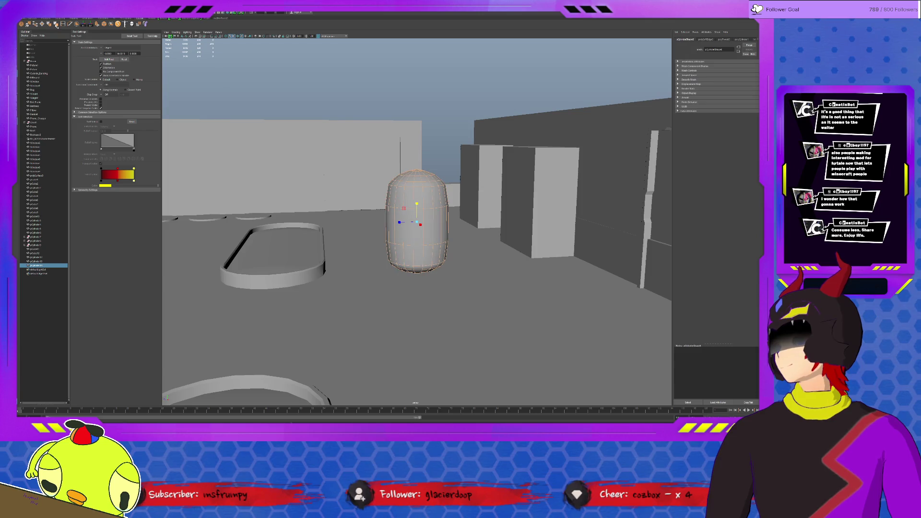
Orbit to a high view, pick the capsule with the Move tool, then select the pill platform
{"action": "left_click", "coordinate": [442, 150]}
{"action": "scroll", "coordinate": [412, 222], "scroll_direction": "down", "scroll_amount": 5}
{"action": "mouse_move", "coordinate": [412, 221]}
{"action": "left_mouse_down", "text": "alt"}
{"action": "mouse_move", "coordinate": [417, 205]}
{"action": "mouse_move", "coordinate": [416, 229]}
{"action": "mouse_move", "coordinate": [429, 230]}
{"action": "mouse_move", "coordinate": [407, 229]}
{"action": "mouse_move", "coordinate": [392, 188]}
{"action": "mouse_move", "coordinate": [474, 150]}
{"action": "mouse_move", "coordinate": [444, 95]}
{"action": "mouse_move", "coordinate": [364, 73]}
{"action": "mouse_move", "coordinate": [319, 104]}
{"action": "mouse_move", "coordinate": [357, 170]}
{"action": "mouse_move", "coordinate": [266, 140]}
{"action": "mouse_move", "coordinate": [369, 163]}
{"action": "mouse_move", "coordinate": [326, 162]}
{"action": "mouse_move", "coordinate": [323, 151]}
{"action": "mouse_move", "coordinate": [292, 147]}
{"action": "mouse_move", "coordinate": [255, 172]}
{"action": "mouse_move", "coordinate": [272, 156]}
{"action": "mouse_move", "coordinate": [292, 250]}
{"action": "mouse_move", "coordinate": [302, 238]}
{"action": "mouse_move", "coordinate": [291, 244]}
{"action": "mouse_move", "coordinate": [414, 270]}
{"action": "mouse_move", "coordinate": [307, 249]}
{"action": "mouse_move", "coordinate": [316, 226]}
{"action": "mouse_move", "coordinate": [403, 165]}
{"action": "mouse_move", "coordinate": [392, 164]}
{"action": "mouse_move", "coordinate": [423, 204]}
{"action": "left_mouse_up", "text": "alt"}
{"action": "left_click", "coordinate": [415, 220]}
{"action": "key", "text": "w"}
{"action": "left_click", "coordinate": [435, 236]}
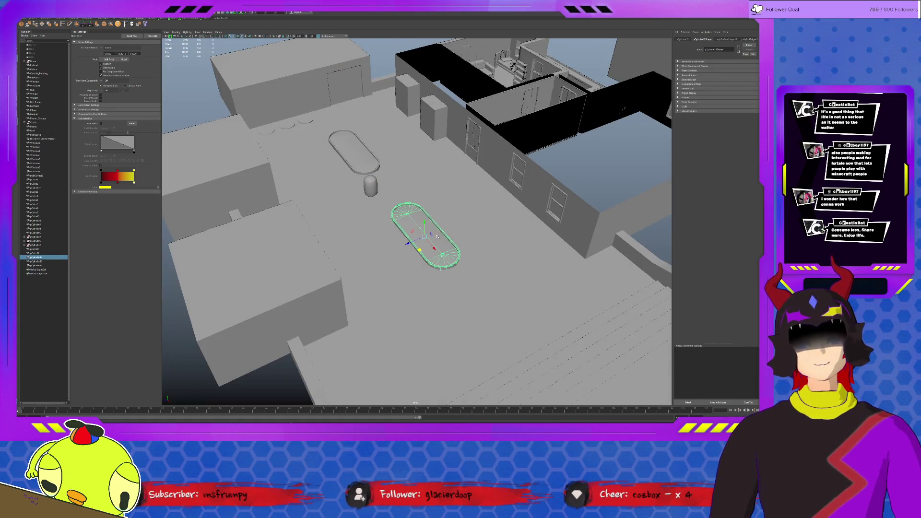
Duplicate the pill platform and move the copy beside the original
{"action": "key", "text": "ctrl+d"}
{"action": "mouse_move", "coordinate": [420, 248]}
{"action": "left_mouse_down"}
{"action": "mouse_move", "coordinate": [510, 228]}
{"action": "mouse_move", "coordinate": [544, 237]}
{"action": "left_mouse_up"}
{"action": "left_click_drag", "start_coordinate": [491, 229], "coordinate": [431, 223], "text": "alt"}
Try moving the capsule pod across the floor, then undo both moves
{"action": "left_click", "coordinate": [387, 183]}
{"action": "mouse_move", "coordinate": [375, 189]}
{"action": "left_mouse_down"}
{"action": "mouse_move", "coordinate": [391, 189]}
{"action": "mouse_move", "coordinate": [444, 230]}
{"action": "mouse_move", "coordinate": [425, 287]}
{"action": "mouse_move", "coordinate": [374, 237]}
{"action": "mouse_move", "coordinate": [359, 194]}
{"action": "mouse_move", "coordinate": [362, 236]}
{"action": "left_mouse_up"}
{"action": "mouse_move", "coordinate": [363, 235]}
{"action": "left_mouse_down", "text": "alt"}
{"action": "mouse_move", "coordinate": [445, 215]}
{"action": "mouse_move", "coordinate": [573, 232]}
{"action": "mouse_move", "coordinate": [564, 199]}
{"action": "left_mouse_up", "text": "alt"}
{"action": "key", "text": "ctrl+z"}
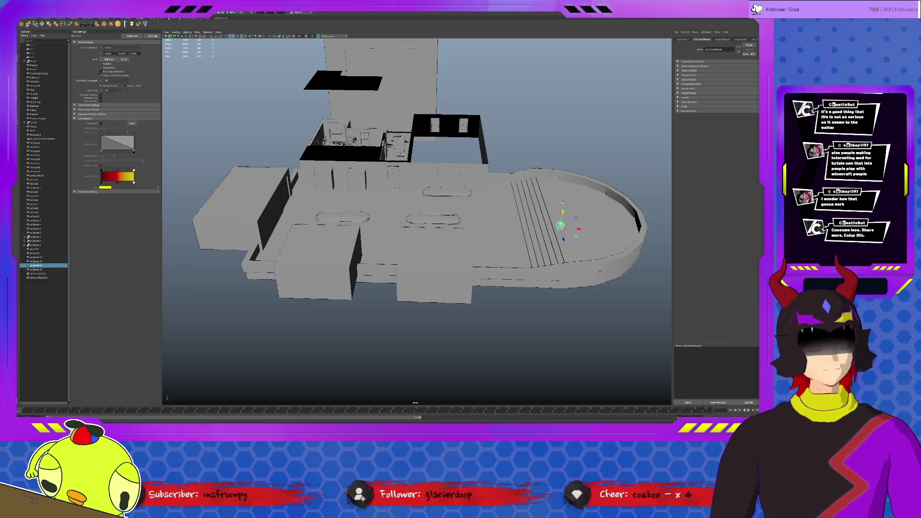
{"action": "key", "text": "ctrl+z"}
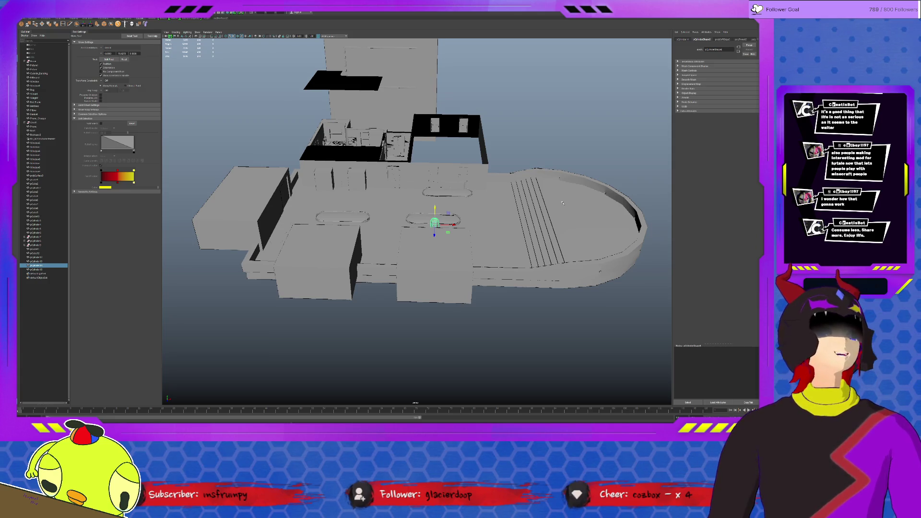
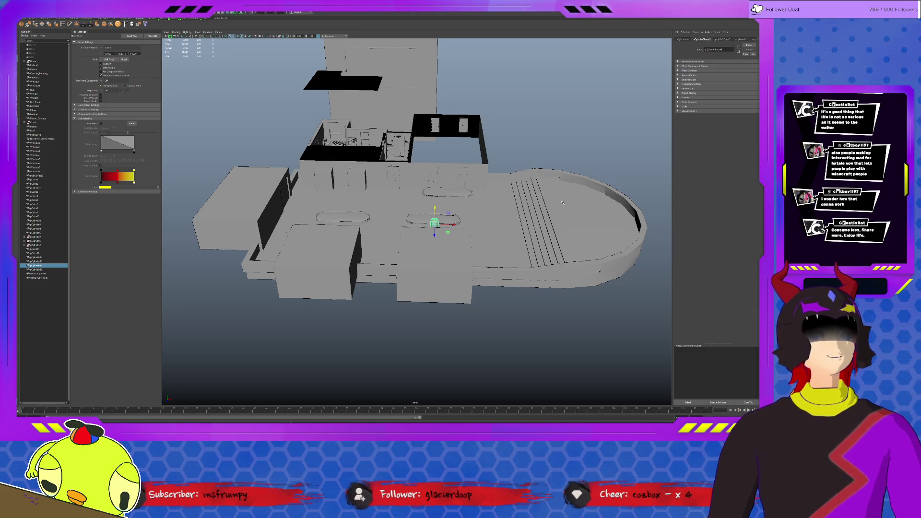
Frame the capsule pot close up and orbit to an overhead view of the courtyard
{"action": "scroll", "coordinate": [539, 190], "scroll_direction": "up", "scroll_amount": 5}
{"action": "mouse_move", "coordinate": [539, 190]}
{"action": "left_mouse_down", "text": "alt"}
{"action": "mouse_move", "coordinate": [457, 217]}
{"action": "mouse_move", "coordinate": [378, 222]}
{"action": "mouse_move", "coordinate": [342, 193]}
{"action": "mouse_move", "coordinate": [381, 224]}
{"action": "mouse_move", "coordinate": [375, 139]}
{"action": "left_mouse_up", "text": "alt"}
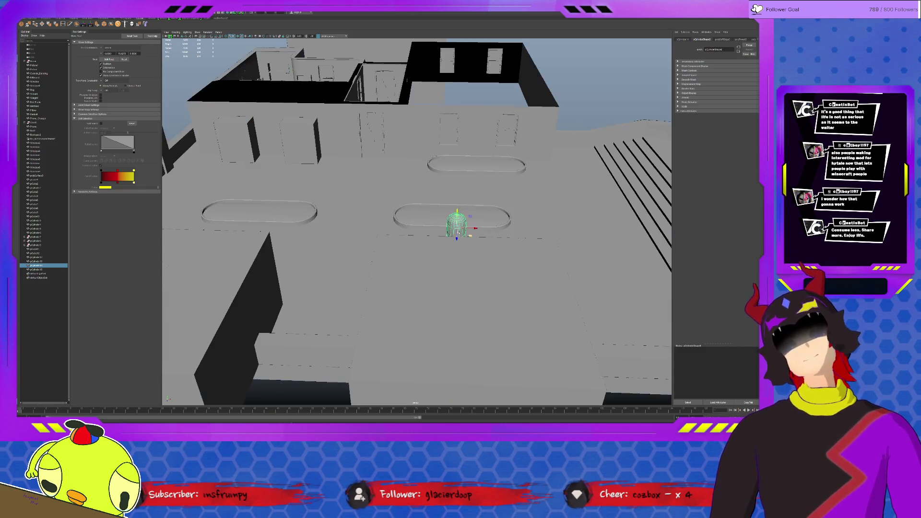
{"action": "key", "text": "r"}
{"action": "key", "text": "w"}
{"action": "scroll", "coordinate": [371, 246], "scroll_direction": "down", "scroll_amount": 10}
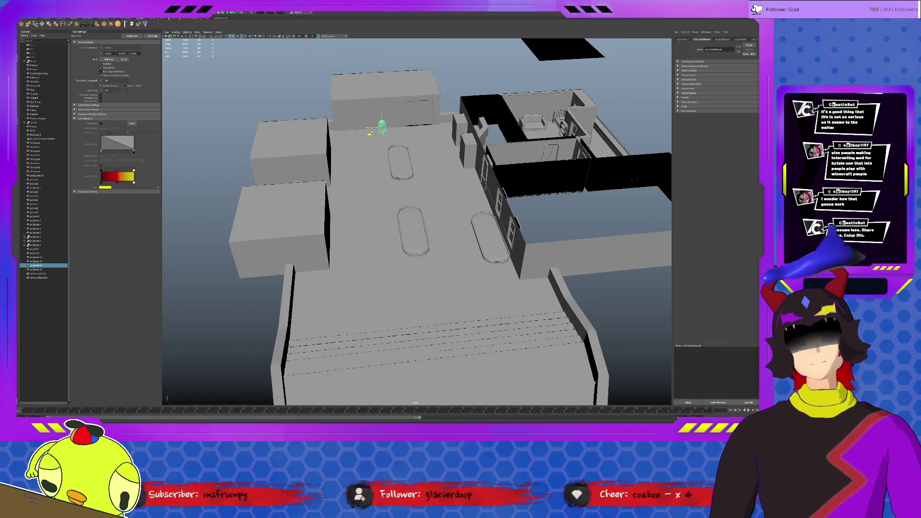
{"action": "key", "text": "f"}
{"action": "scroll", "coordinate": [401, 182], "scroll_direction": "down", "scroll_amount": 5}
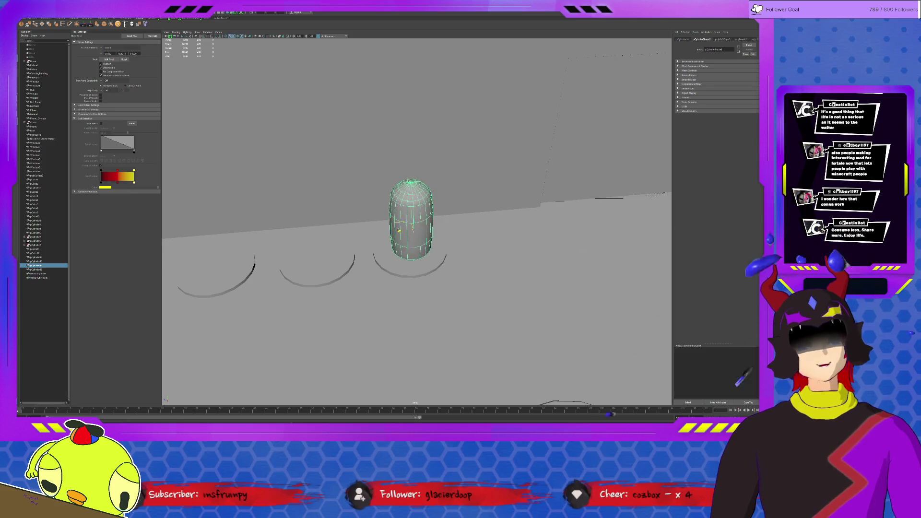
{"action": "scroll", "coordinate": [398, 224], "scroll_direction": "down", "scroll_amount": 5}
{"action": "mouse_move", "coordinate": [399, 224]}
{"action": "left_mouse_down", "text": "alt"}
{"action": "mouse_move", "coordinate": [442, 224]}
{"action": "mouse_move", "coordinate": [452, 194]}
{"action": "mouse_move", "coordinate": [482, 208]}
{"action": "mouse_move", "coordinate": [463, 221]}
{"action": "mouse_move", "coordinate": [473, 212]}
{"action": "mouse_move", "coordinate": [454, 206]}
{"action": "mouse_move", "coordinate": [438, 279]}
{"action": "mouse_move", "coordinate": [482, 274]}
{"action": "mouse_move", "coordinate": [499, 229]}
{"action": "left_mouse_up", "text": "alt"}
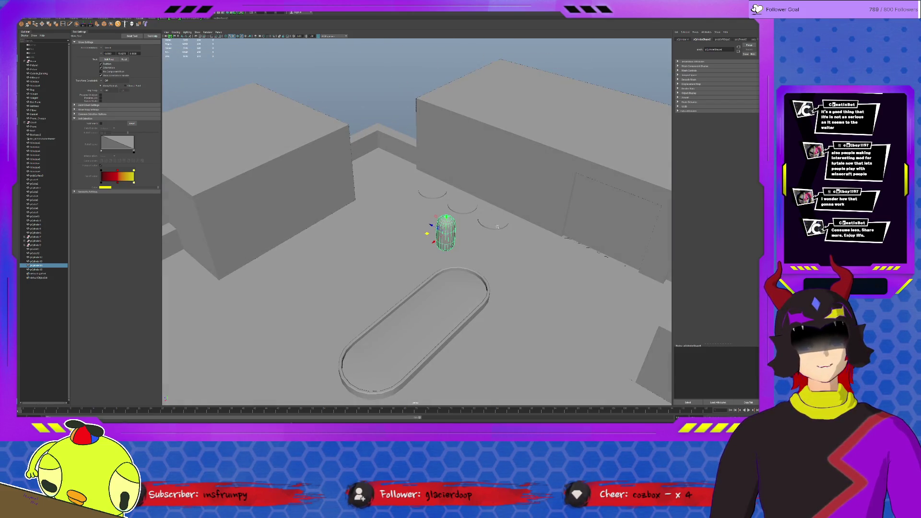
Slide the capsule across the floor down among the oval planters and pick the right-hand planter
{"action": "mouse_move", "coordinate": [426, 234]}
{"action": "left_mouse_down"}
{"action": "mouse_move", "coordinate": [405, 251]}
{"action": "mouse_move", "coordinate": [370, 257]}
{"action": "mouse_move", "coordinate": [333, 216]}
{"action": "mouse_move", "coordinate": [287, 276]}
{"action": "mouse_move", "coordinate": [284, 300]}
{"action": "mouse_move", "coordinate": [288, 233]}
{"action": "mouse_move", "coordinate": [278, 315]}
{"action": "mouse_move", "coordinate": [378, 245]}
{"action": "mouse_move", "coordinate": [322, 252]}
{"action": "mouse_move", "coordinate": [293, 294]}
{"action": "mouse_move", "coordinate": [278, 273]}
{"action": "mouse_move", "coordinate": [319, 299]}
{"action": "mouse_move", "coordinate": [431, 195]}
{"action": "mouse_move", "coordinate": [379, 253]}
{"action": "mouse_move", "coordinate": [492, 211]}
{"action": "mouse_move", "coordinate": [440, 219]}
{"action": "mouse_move", "coordinate": [475, 214]}
{"action": "mouse_move", "coordinate": [442, 209]}
{"action": "mouse_move", "coordinate": [458, 229]}
{"action": "left_mouse_up"}
{"action": "middle_click_drag", "start_coordinate": [460, 230], "coordinate": [467, 186], "text": "alt"}
{"action": "scroll", "coordinate": [467, 187], "scroll_direction": "down", "scroll_amount": 2}
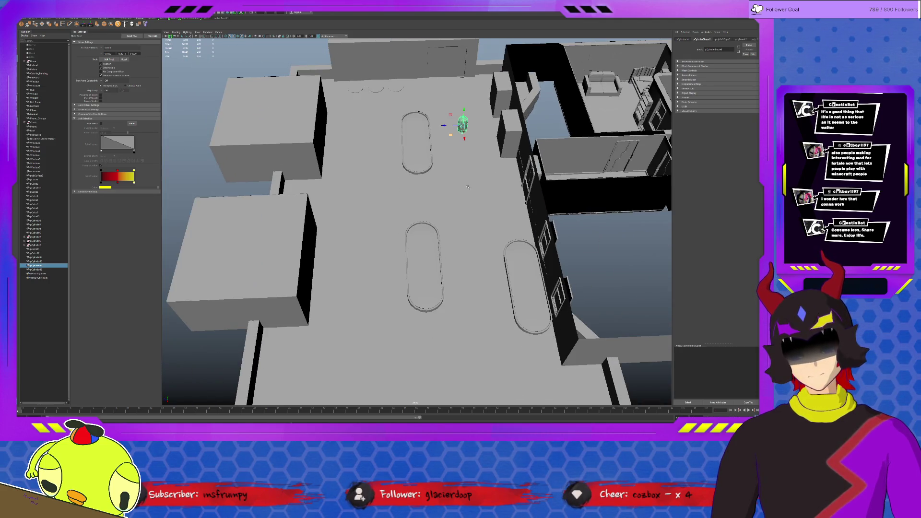
{"action": "mouse_move", "coordinate": [451, 135]}
{"action": "left_mouse_down"}
{"action": "mouse_move", "coordinate": [454, 217]}
{"action": "mouse_move", "coordinate": [492, 242]}
{"action": "mouse_move", "coordinate": [478, 240]}
{"action": "left_mouse_up"}
{"action": "left_click", "coordinate": [544, 180]}
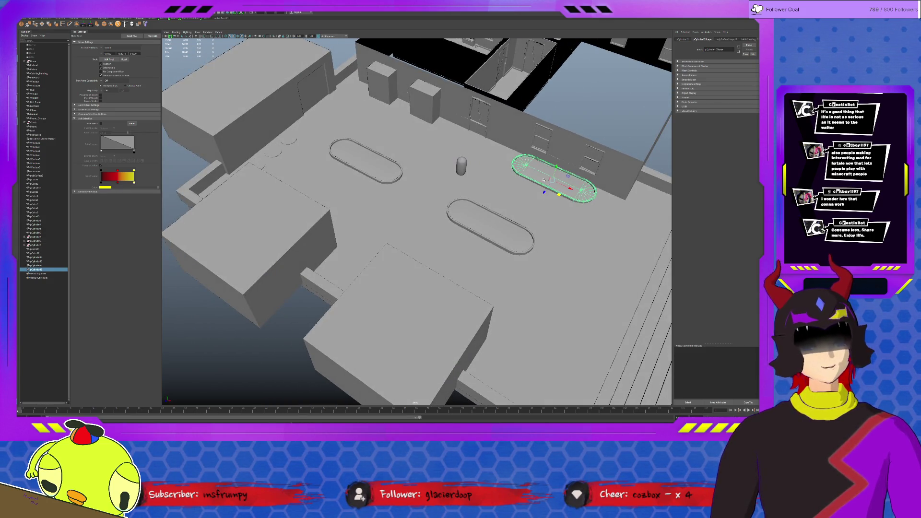
Delete the right-hand oval planter, then nudge the capsule over and scale it down slightly
{"action": "key", "text": "Delete"}
{"action": "left_click", "coordinate": [463, 166]}
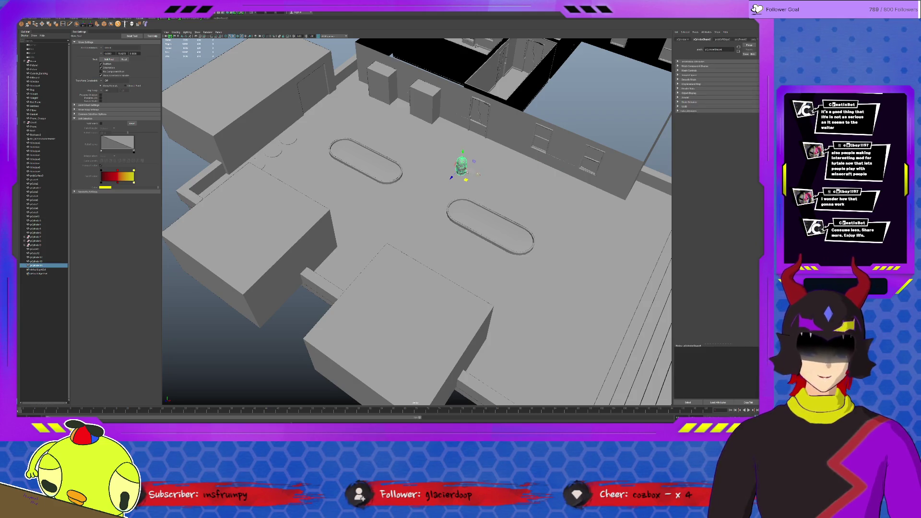
{"action": "mouse_move", "coordinate": [467, 180]}
{"action": "left_mouse_down"}
{"action": "mouse_move", "coordinate": [494, 192]}
{"action": "mouse_move", "coordinate": [524, 178]}
{"action": "mouse_move", "coordinate": [401, 293]}
{"action": "mouse_move", "coordinate": [386, 292]}
{"action": "left_mouse_up"}
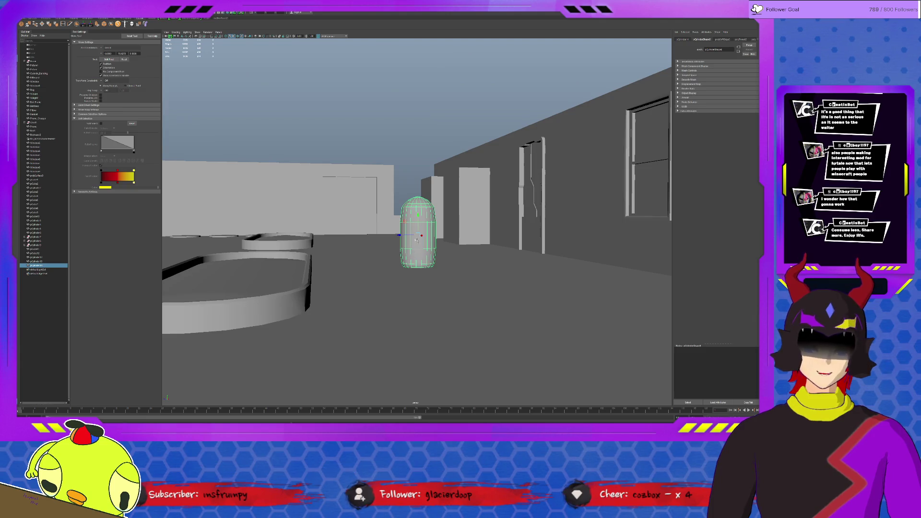
{"action": "key", "text": "r"}
{"action": "mouse_move", "coordinate": [419, 235]}
{"action": "left_mouse_down"}
{"action": "mouse_move", "coordinate": [409, 233]}
{"action": "mouse_move", "coordinate": [420, 240]}
{"action": "mouse_move", "coordinate": [422, 269]}
{"action": "mouse_move", "coordinate": [462, 229]}
{"action": "left_mouse_up"}
{"action": "key", "text": "w"}
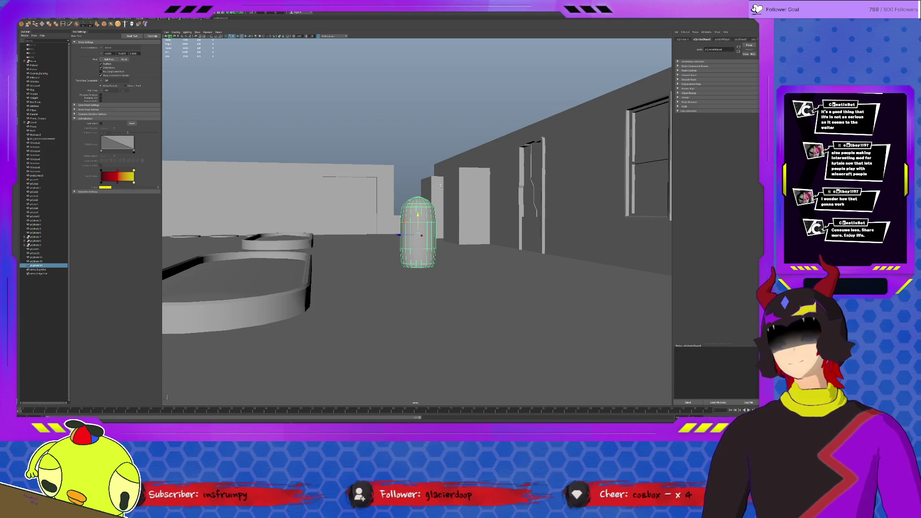
Orbit around the courtyard to check the capsule's new spot, then reselect it
{"action": "left_click", "coordinate": [398, 221]}
{"action": "scroll", "coordinate": [403, 219], "scroll_direction": "down", "scroll_amount": 3}
{"action": "left_click_drag", "start_coordinate": [403, 220], "coordinate": [490, 233], "text": "alt"}
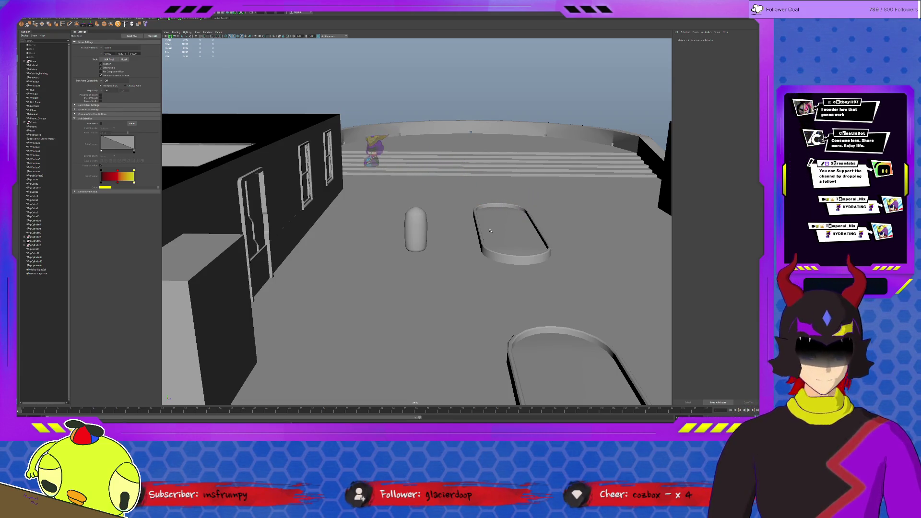
{"action": "left_click", "coordinate": [416, 229]}
{"action": "key", "text": "f"}
{"action": "right_click_drag", "start_coordinate": [480, 269], "coordinate": [460, 288], "text": "alt"}
{"action": "mouse_move", "coordinate": [460, 288]}
{"action": "left_mouse_down", "text": "alt"}
{"action": "mouse_move", "coordinate": [477, 280]}
{"action": "mouse_move", "coordinate": [451, 277]}
{"action": "left_mouse_up", "text": "alt"}
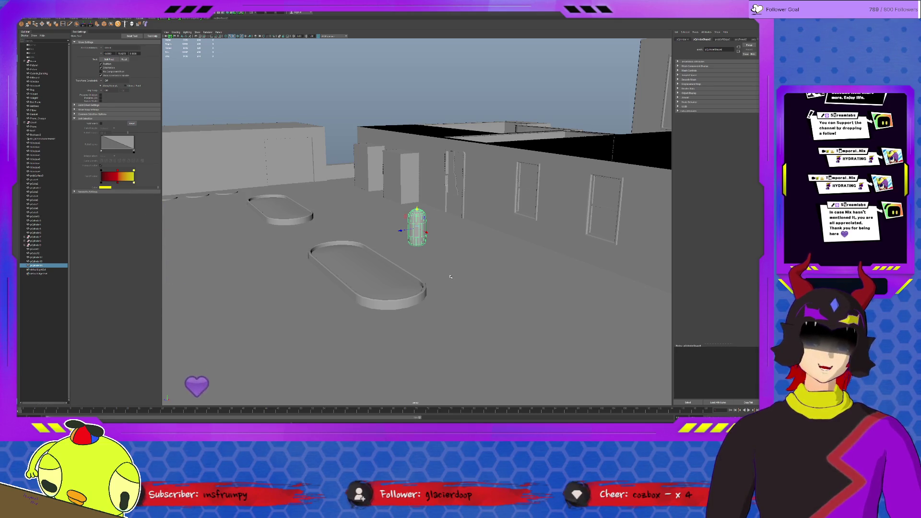
{"action": "left_click_drag", "start_coordinate": [451, 276], "coordinate": [456, 216], "text": "alt"}
{"action": "left_click", "coordinate": [457, 209]}
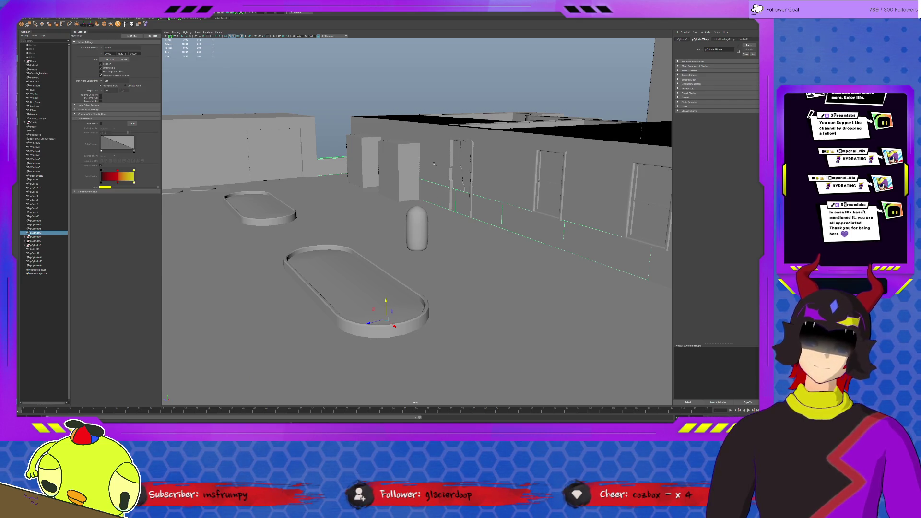
Frame the selected wall and pick one of its faces, viewing it straight on
{"action": "key", "text": "f"}
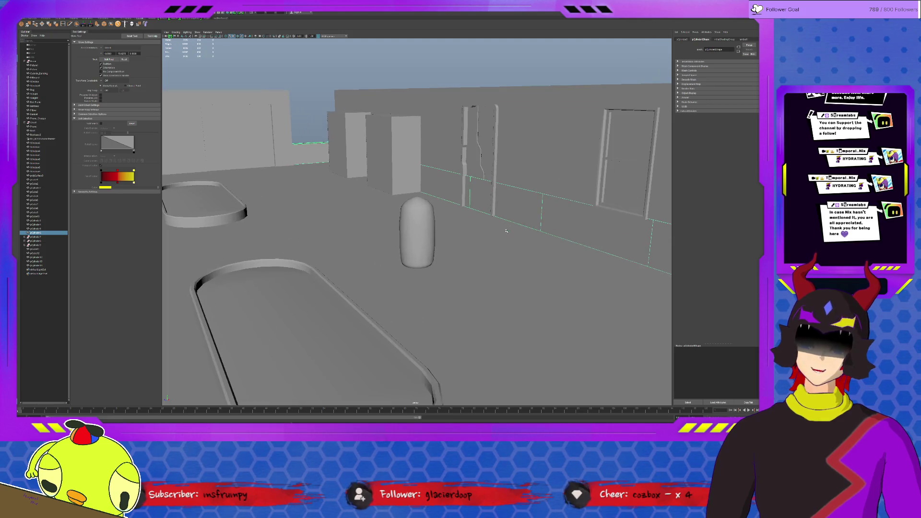
{"action": "key", "text": "F11"}
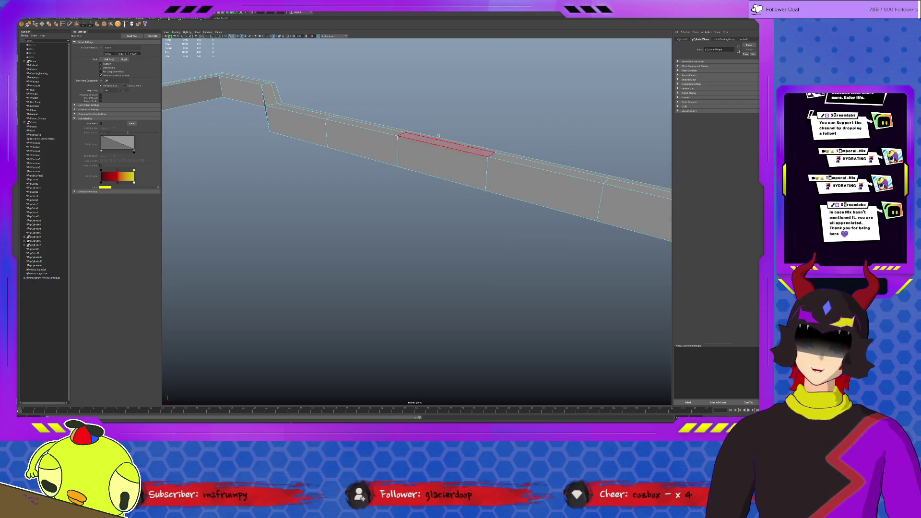
{"action": "left_click", "coordinate": [441, 171]}
{"action": "scroll", "coordinate": [442, 112], "scroll_direction": "down", "scroll_amount": 5}
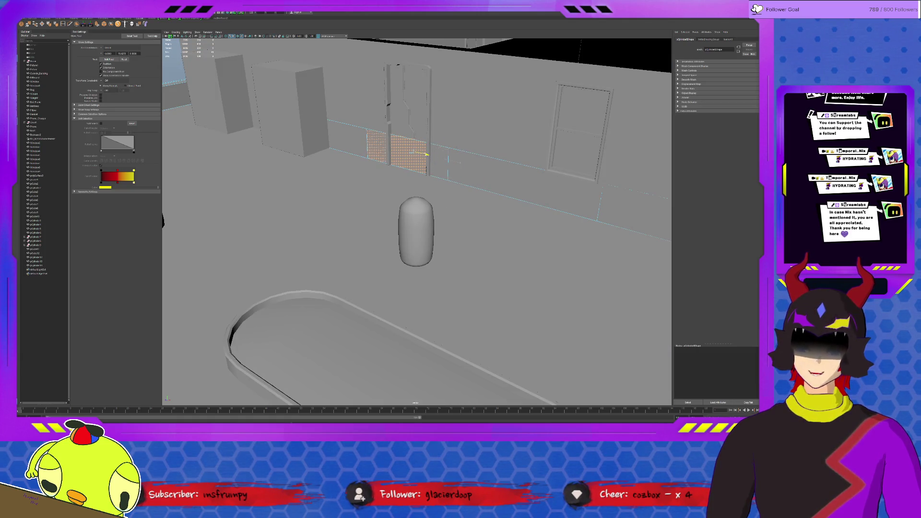
{"action": "key", "text": "f"}
{"action": "mouse_move", "coordinate": [441, 197]}
{"action": "left_mouse_down", "text": "alt"}
{"action": "mouse_move", "coordinate": [473, 198]}
{"action": "mouse_move", "coordinate": [460, 231]}
{"action": "left_mouse_up", "text": "alt"}
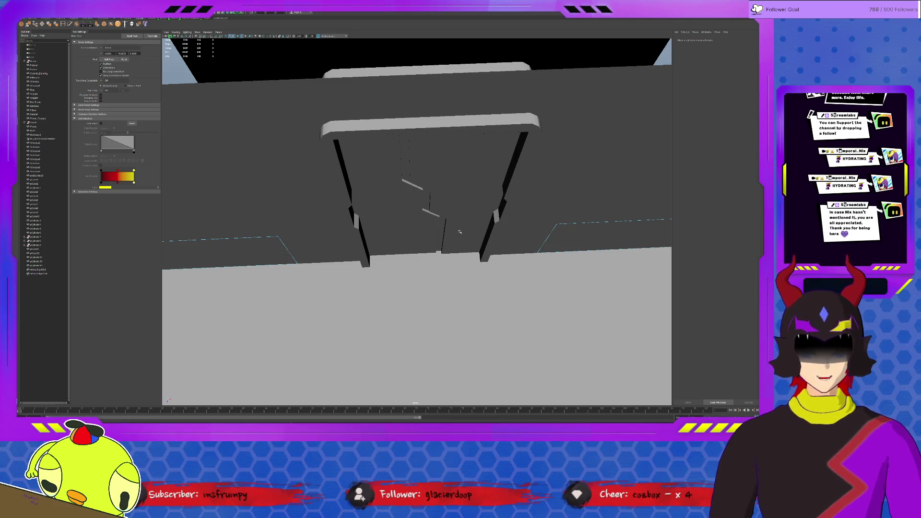
Isolate the right-hand wall piece, then box-select and isolate the two bent wall pieces
{"action": "left_click", "coordinate": [569, 236]}
{"action": "key", "text": "ctrl+1"}
{"action": "scroll", "coordinate": [370, 203], "scroll_direction": "down", "scroll_amount": 6}
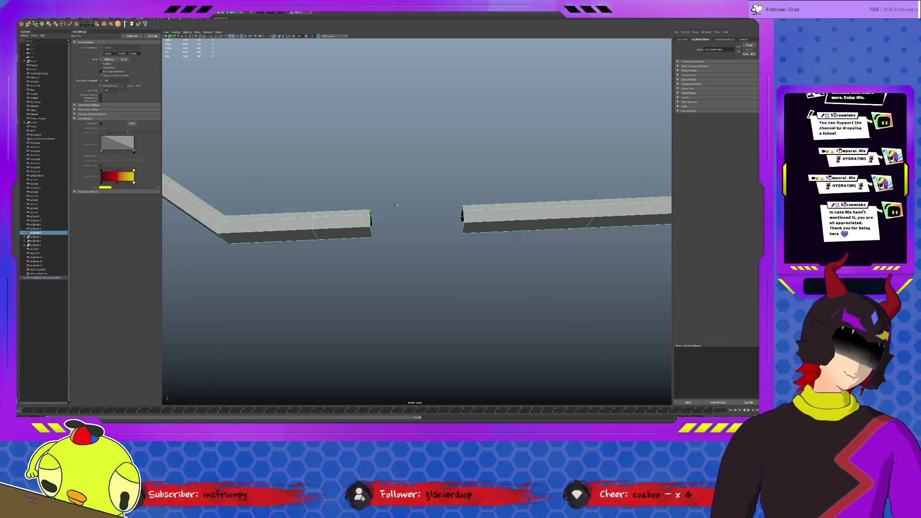
{"action": "mouse_move", "coordinate": [300, 198]}
{"action": "left_mouse_down"}
{"action": "mouse_move", "coordinate": [531, 251]}
{"action": "mouse_move", "coordinate": [564, 248]}
{"action": "left_mouse_up"}
{"action": "key", "text": "ctrl+1"}
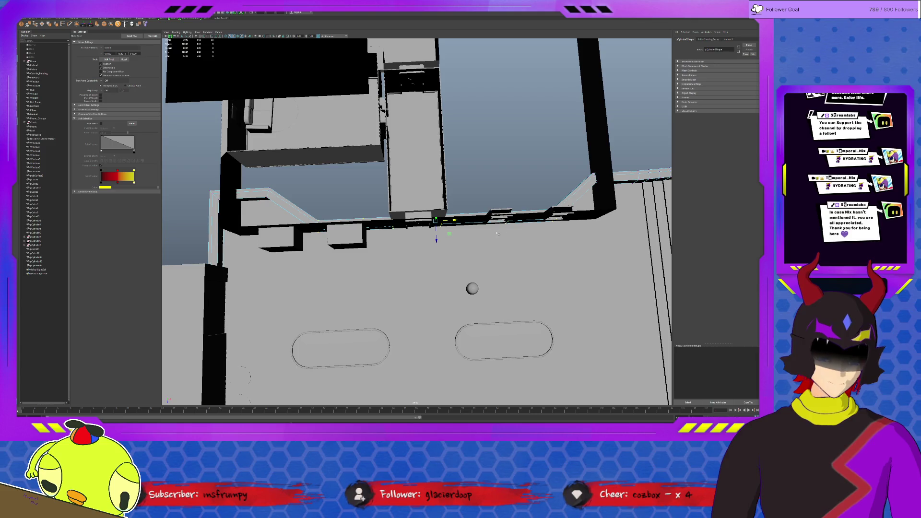
{"action": "scroll", "coordinate": [497, 233], "scroll_direction": "down", "scroll_amount": 5}
{"action": "scroll", "coordinate": [465, 240], "scroll_direction": "up", "scroll_amount": 5}
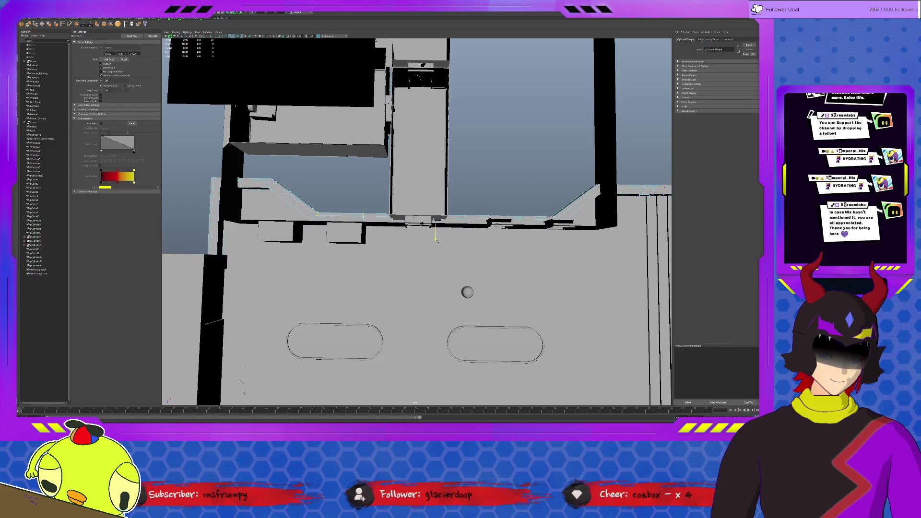
{"action": "key", "text": "ctrl+1"}
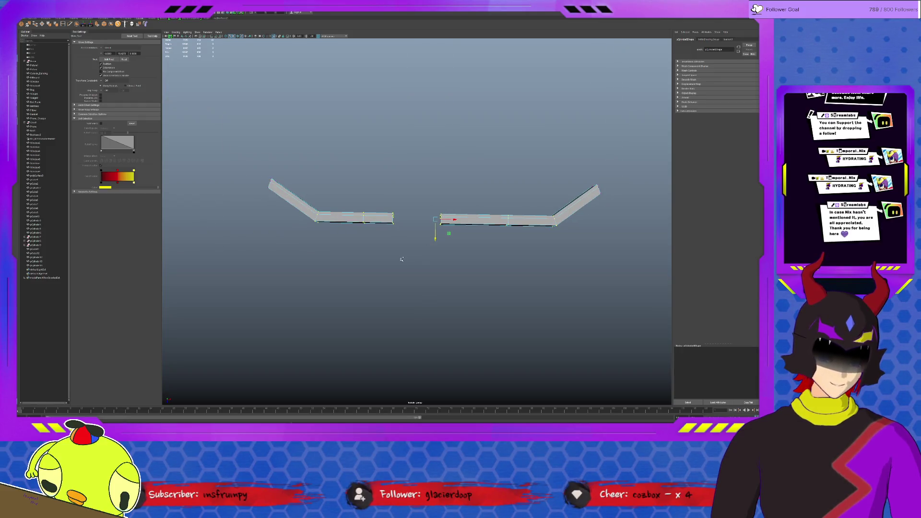
{"action": "key", "text": "ctrl+1"}
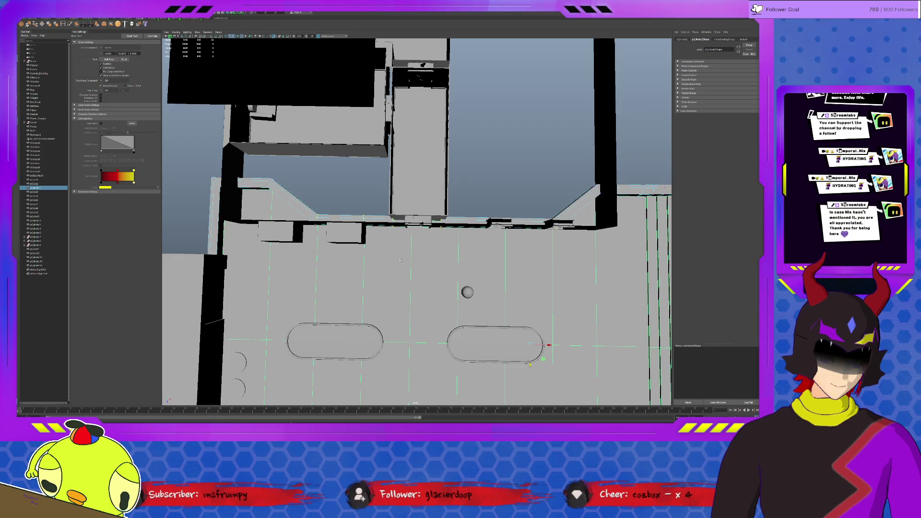
{"action": "key", "text": "ctrl+1"}
{"action": "mouse_move", "coordinate": [401, 255]}
{"action": "left_mouse_down", "text": "alt"}
{"action": "mouse_move", "coordinate": [473, 224]}
{"action": "mouse_move", "coordinate": [343, 218]}
{"action": "left_mouse_up", "text": "alt"}
Nudge slab-edge components slightly, then select and isolate the slab pieces
{"action": "left_click", "coordinate": [437, 211]}
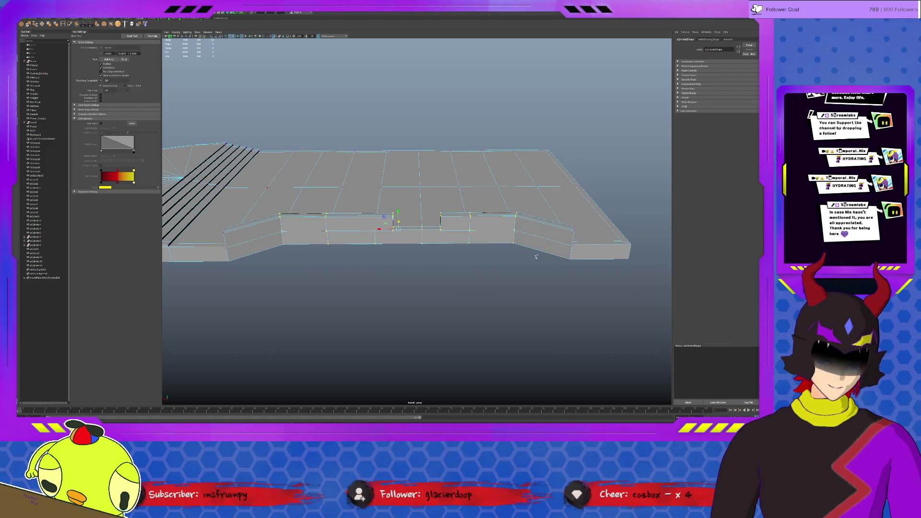
{"action": "key", "text": "ctrl+1"}
{"action": "left_click_drag", "start_coordinate": [435, 253], "coordinate": [402, 219], "text": "alt"}
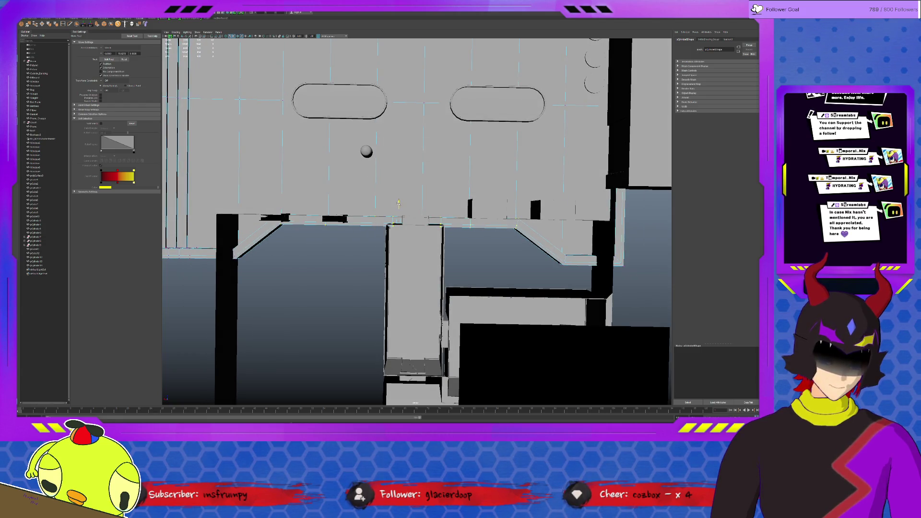
{"action": "left_click", "coordinate": [398, 203]}
{"action": "left_click_drag", "start_coordinate": [398, 203], "coordinate": [399, 205]}
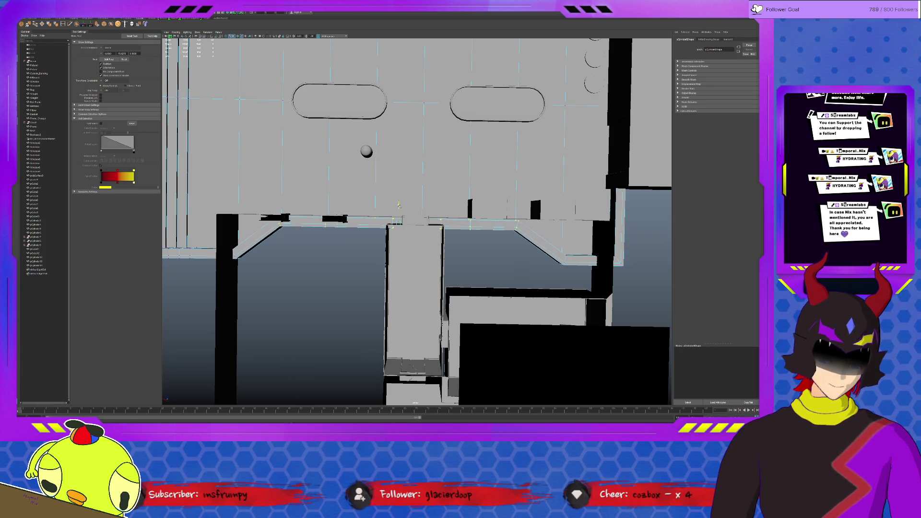
{"action": "scroll", "coordinate": [398, 205], "scroll_direction": "up", "scroll_amount": 5}
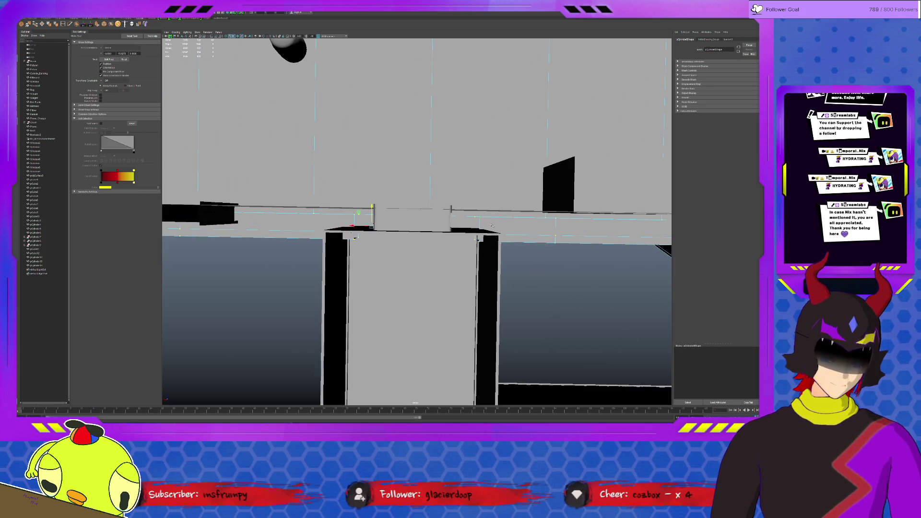
{"action": "left_click", "coordinate": [517, 230]}
{"action": "left_click", "coordinate": [549, 249]}
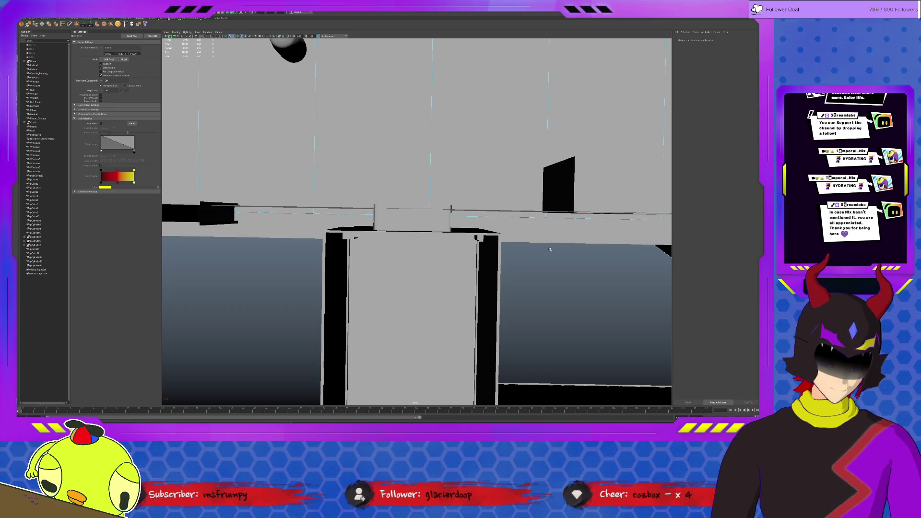
{"action": "left_click", "coordinate": [525, 181]}
{"action": "left_click", "coordinate": [548, 237]}
{"action": "key", "text": "ctrl+1"}
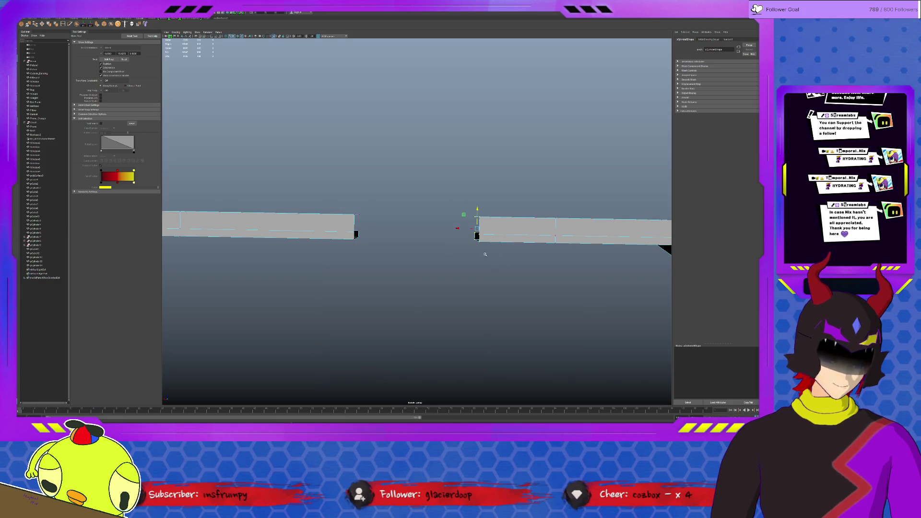
Restore the full level, clear the selection, and select the small wall piece by the doorway
{"action": "key", "text": "ctrl+1"}
{"action": "key", "text": "r"}
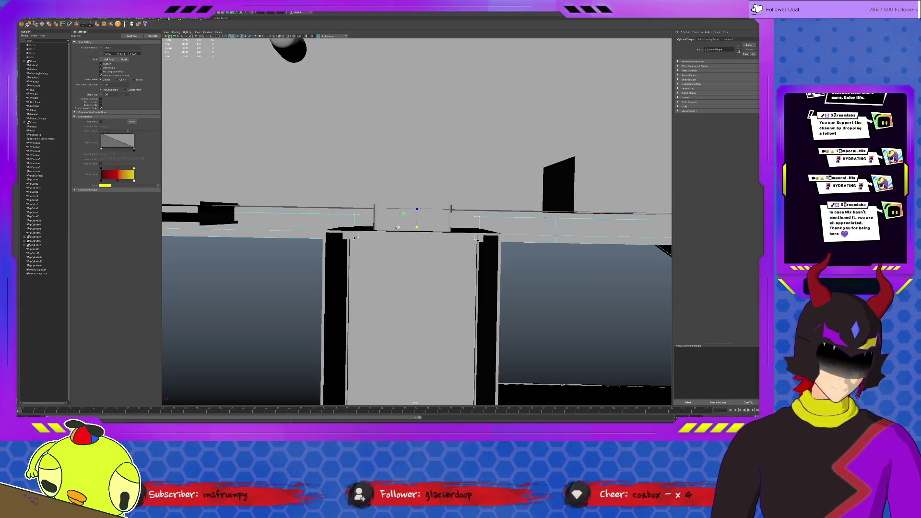
{"action": "mouse_move", "coordinate": [468, 238]}
{"action": "left_mouse_down", "text": "alt"}
{"action": "mouse_move", "coordinate": [481, 252]}
{"action": "mouse_move", "coordinate": [464, 236]}
{"action": "mouse_move", "coordinate": [395, 253]}
{"action": "mouse_move", "coordinate": [515, 216]}
{"action": "mouse_move", "coordinate": [546, 245]}
{"action": "mouse_move", "coordinate": [531, 227]}
{"action": "left_mouse_up", "text": "alt"}
{"action": "left_click", "coordinate": [515, 215]}
{"action": "scroll", "coordinate": [530, 228], "scroll_direction": "up", "scroll_amount": 10}
{"action": "left_click", "coordinate": [442, 265]}
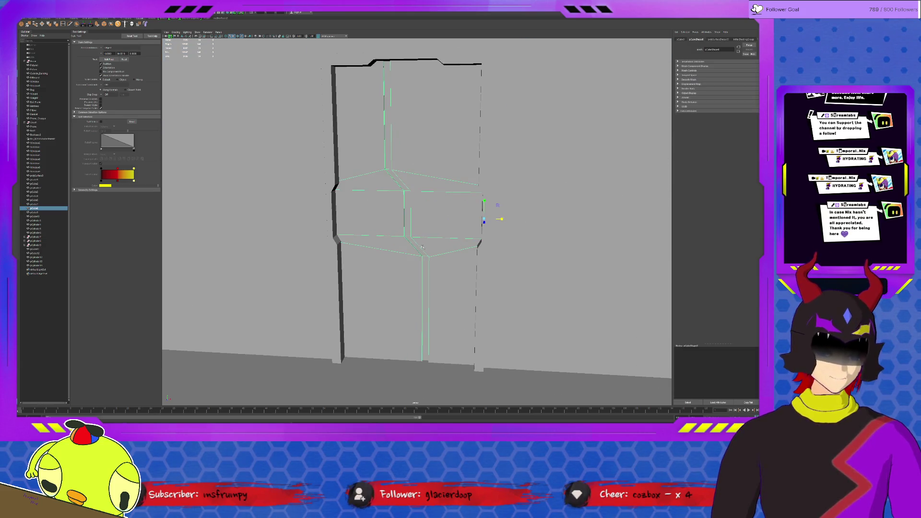
{"action": "key", "text": "w"}
{"action": "scroll", "coordinate": [403, 236], "scroll_direction": "up", "scroll_amount": 5}
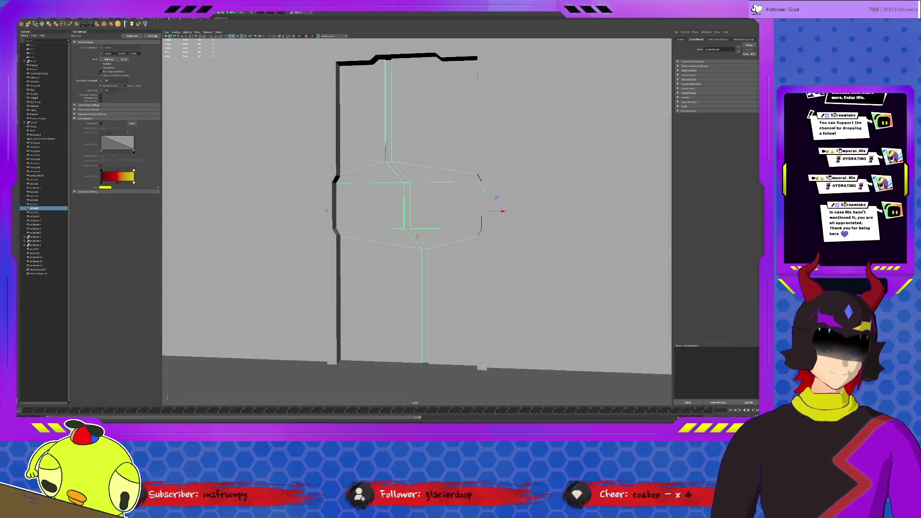
{"action": "scroll", "coordinate": [403, 236], "scroll_direction": "down", "scroll_amount": 5}
{"action": "mouse_move", "coordinate": [404, 236]}
{"action": "left_mouse_down", "text": "alt"}
{"action": "mouse_move", "coordinate": [458, 237]}
{"action": "mouse_move", "coordinate": [364, 222]}
{"action": "mouse_move", "coordinate": [582, 233]}
{"action": "mouse_move", "coordinate": [562, 233]}
{"action": "mouse_move", "coordinate": [669, 250]}
{"action": "mouse_move", "coordinate": [575, 232]}
{"action": "mouse_move", "coordinate": [364, 227]}
{"action": "mouse_move", "coordinate": [377, 227]}
{"action": "left_mouse_up", "text": "alt"}
{"action": "key", "text": "ctrl+z"}
{"action": "key", "text": "ctrl+z"}
{"action": "key", "text": "ctrl+z"}
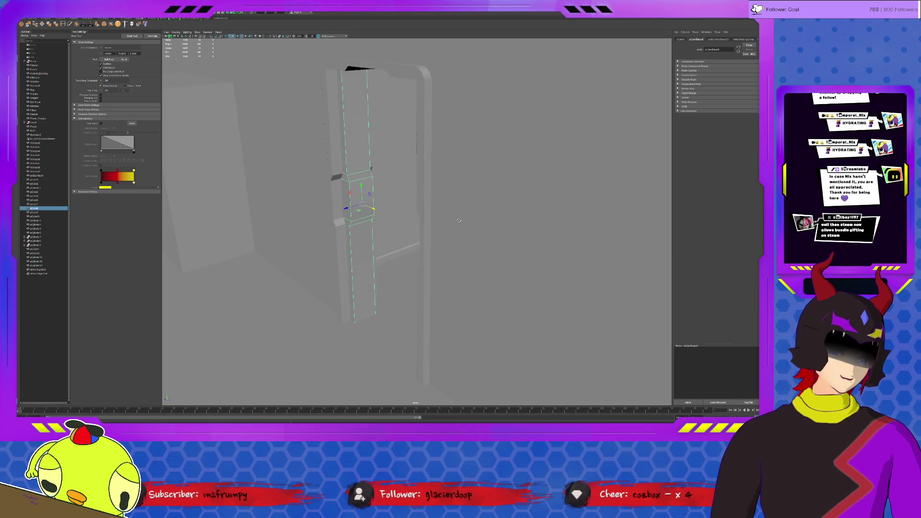
{"action": "key", "text": "ctrl+z"}
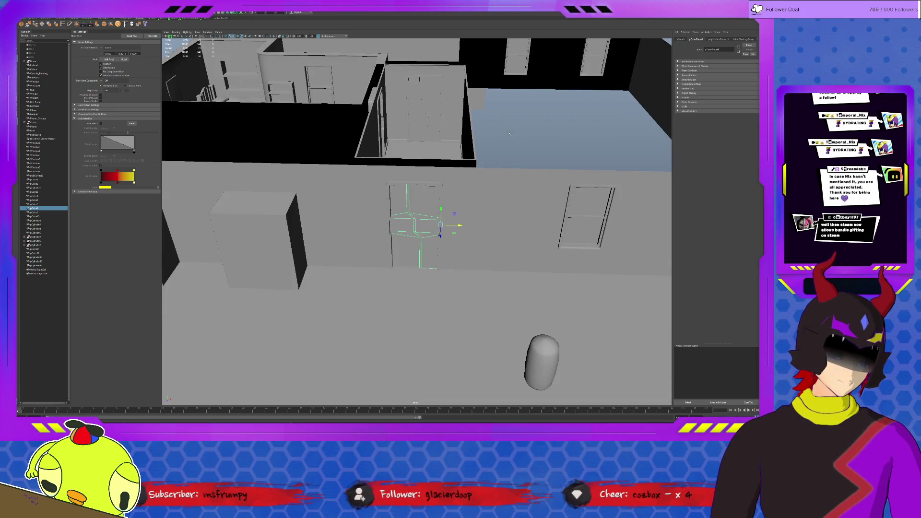
{"action": "key", "text": "ctrl+z"}
{"action": "key", "text": "ctrl+z"}
{"action": "key", "text": "ctrl+z"}
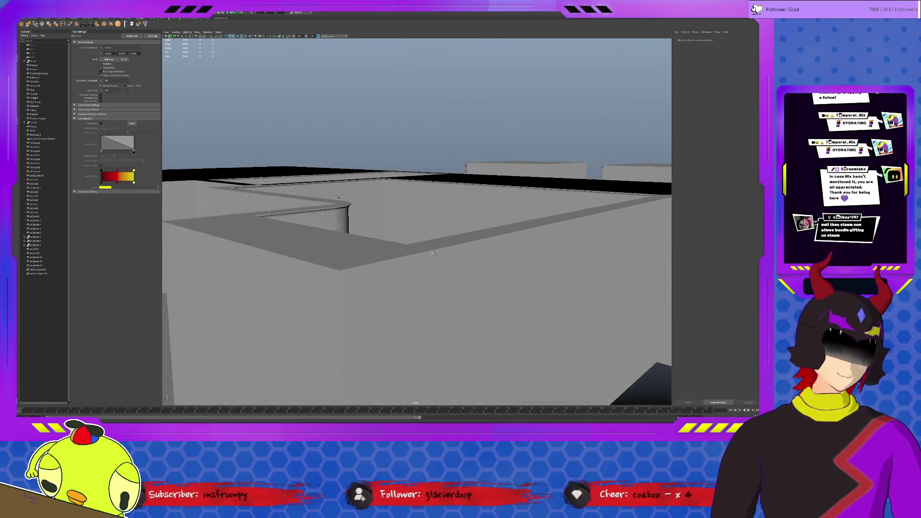
{"action": "key", "text": "ctrl+z"}
{"action": "key", "text": "ctrl+z"}
{"action": "key", "text": "ctrl+z"}
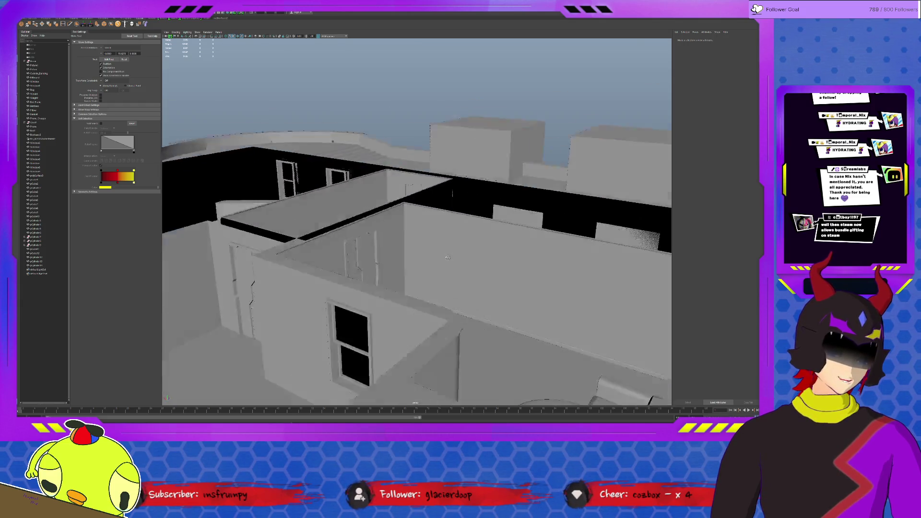
{"action": "key", "text": "ctrl+z"}
{"action": "key", "text": "ctrl+z"}
{"action": "key", "text": "ctrl+z"}
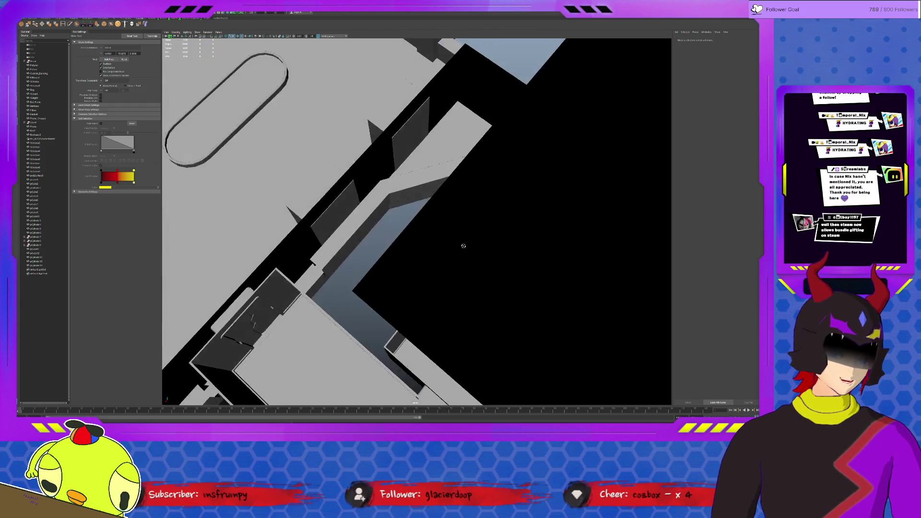
{"action": "key", "text": "ctrl+z"}
{"action": "key", "text": "ctrl+z"}
{"action": "key", "text": "ctrl+z"}
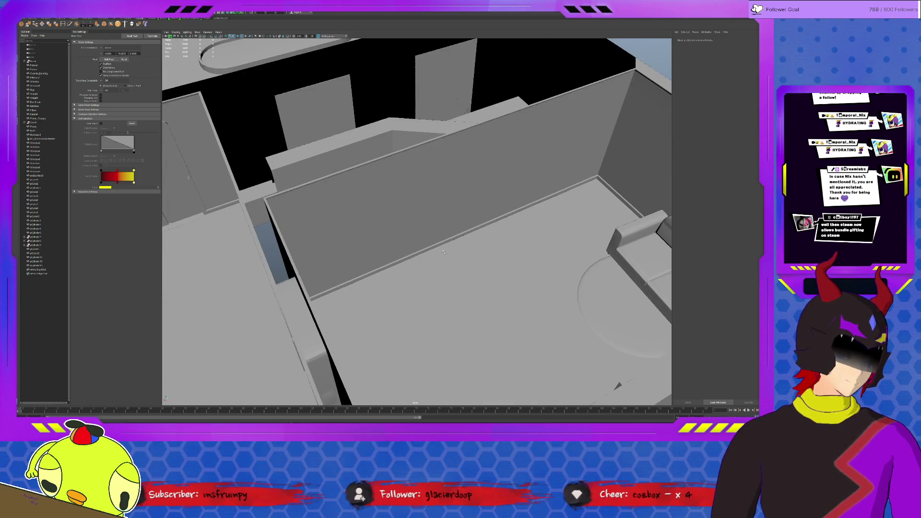
{"action": "key", "text": "ctrl+z"}
{"action": "key", "text": "ctrl+z"}
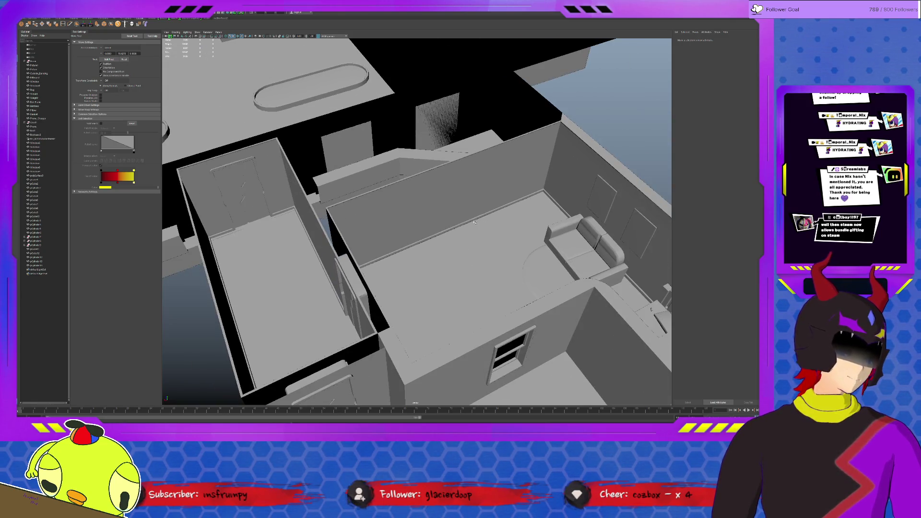
{"action": "key", "text": "ctrl+z"}
{"action": "key", "text": "ctrl+z"}
{"action": "key", "text": "ctrl+z"}
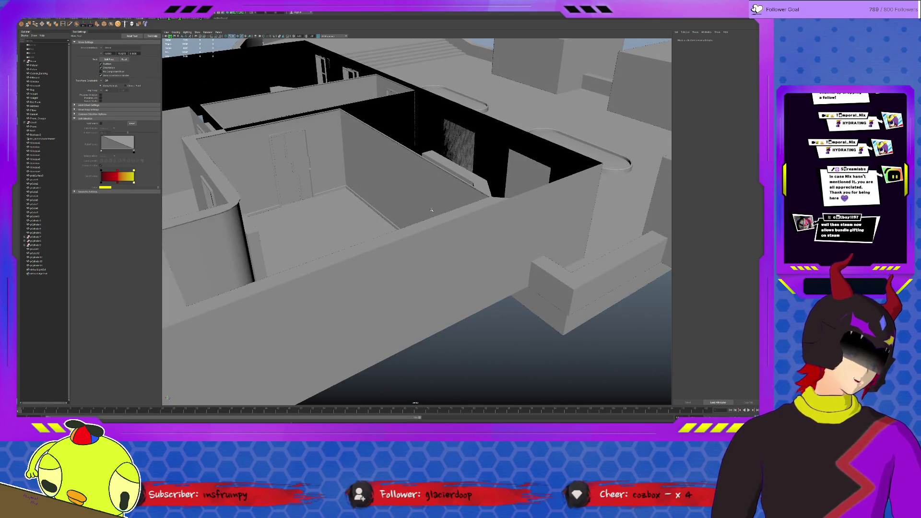
{"action": "key", "text": "ctrl+z"}
{"action": "key", "text": "ctrl+z"}
{"action": "key", "text": "ctrl+z"}
{"action": "key", "text": "ctrl+z"}
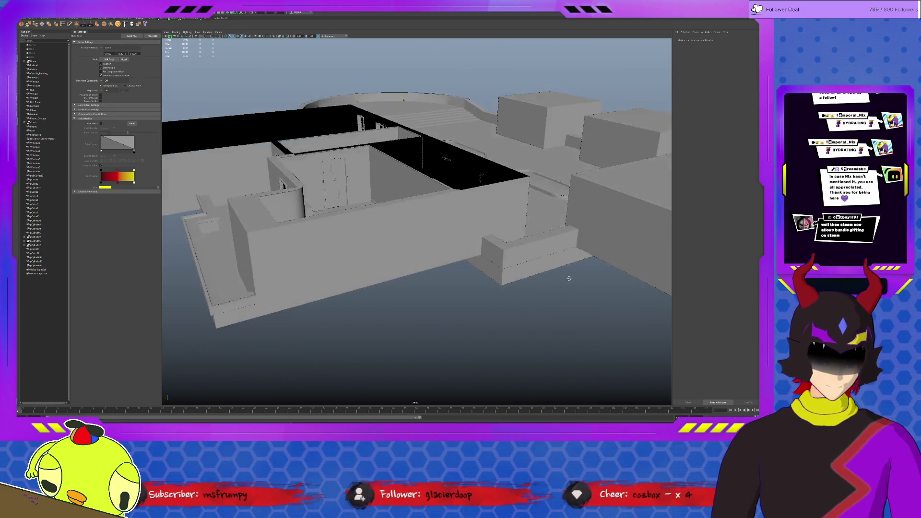
{"action": "key", "text": "ctrl+z"}
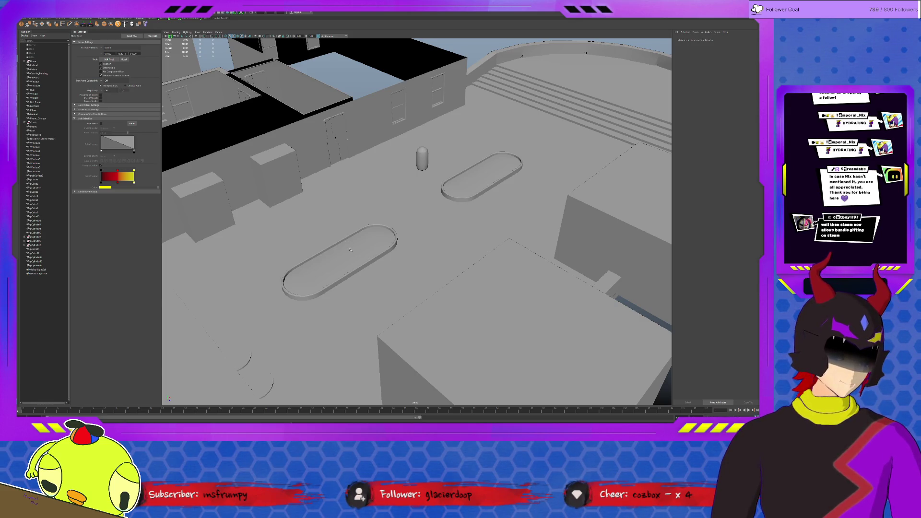
{"action": "scroll", "coordinate": [350, 243], "scroll_direction": "down", "scroll_amount": 5}
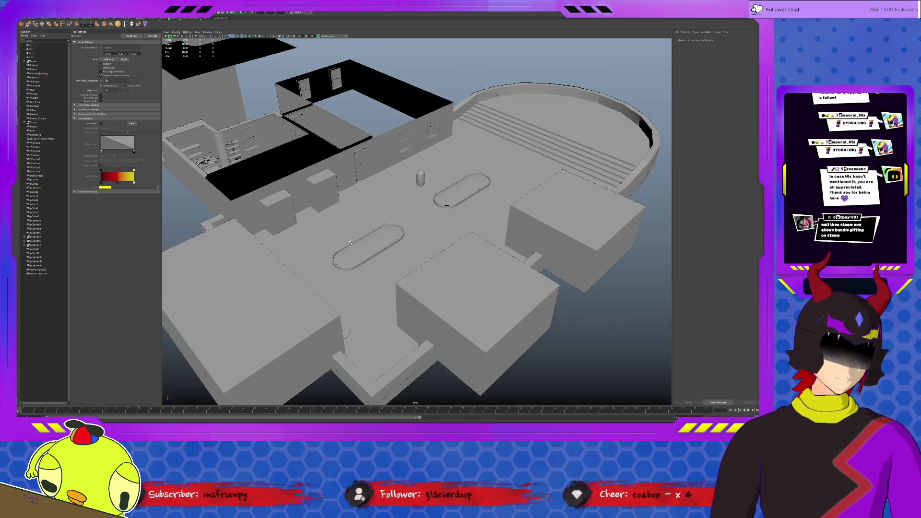
{"action": "mouse_move", "coordinate": [350, 243]}
{"action": "left_mouse_down", "text": "alt"}
{"action": "mouse_move", "coordinate": [329, 243]}
{"action": "mouse_move", "coordinate": [413, 209]}
{"action": "left_mouse_up", "text": "alt"}
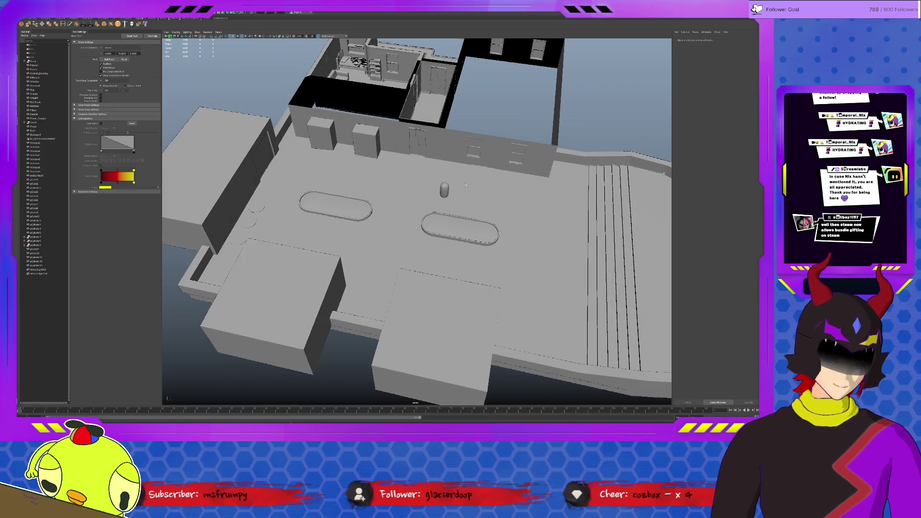
{"action": "left_click_drag", "start_coordinate": [465, 185], "coordinate": [421, 269], "text": "alt"}
{"action": "scroll", "coordinate": [422, 269], "scroll_direction": "up", "scroll_amount": 5}
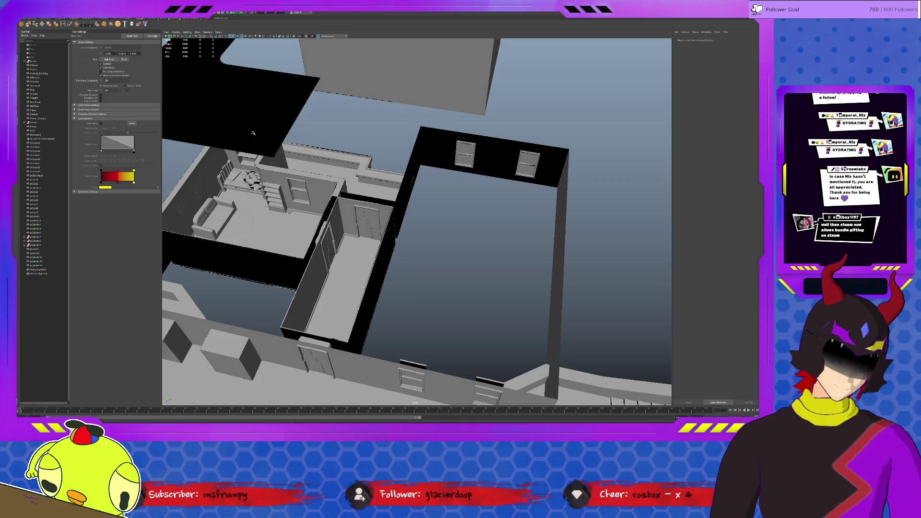
Frame the corridor floor and create a polygon cylinder from the Poly Modeling shelf
{"action": "scroll", "coordinate": [352, 176], "scroll_direction": "up", "scroll_amount": 5}
{"action": "left_click_drag", "start_coordinate": [396, 226], "coordinate": [440, 277], "text": "alt"}
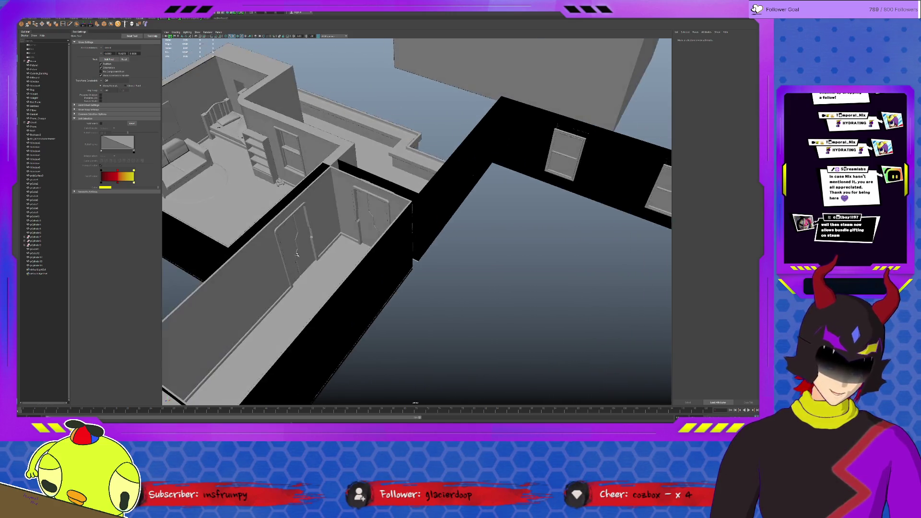
{"action": "left_click", "coordinate": [412, 271]}
{"action": "key", "text": "f"}
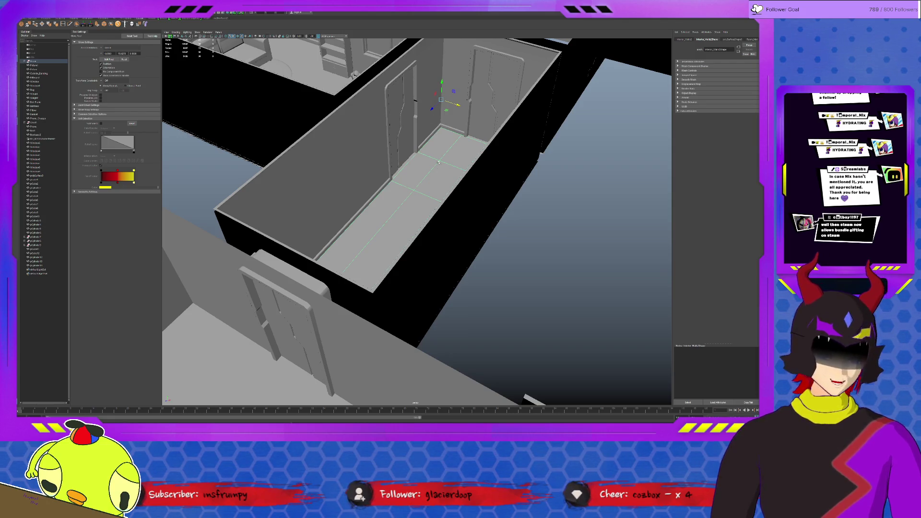
{"action": "left_click", "coordinate": [48, 19]}
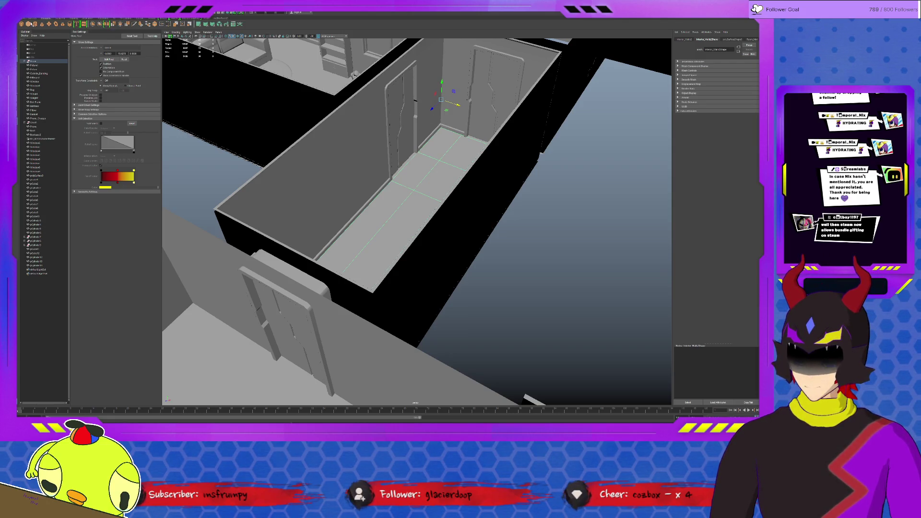
{"action": "left_click", "coordinate": [35, 24]}
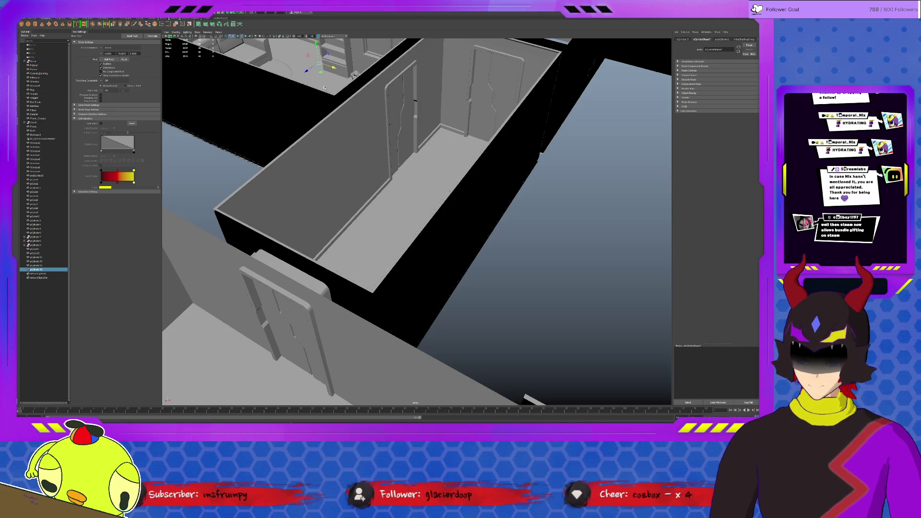
Isolate the new cylinder and scale its top cap outward to taper it
{"action": "key", "text": "alt+b"}
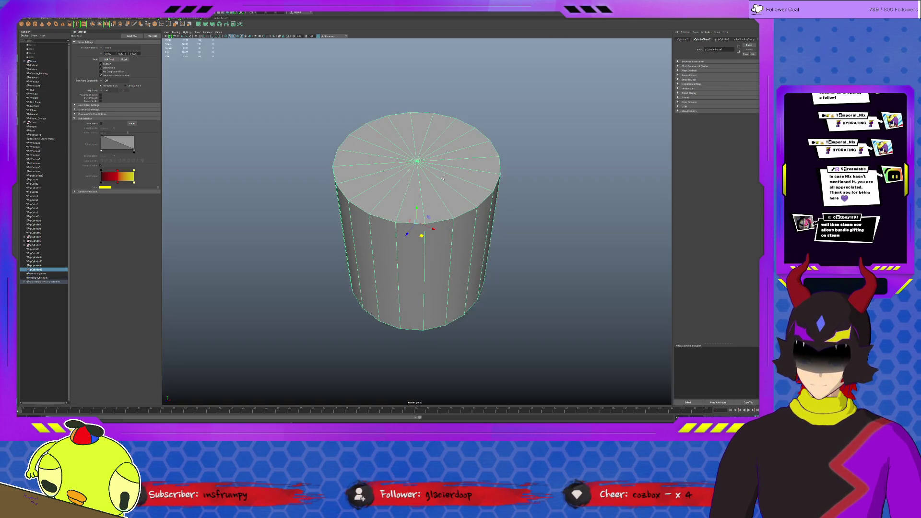
{"action": "scroll", "coordinate": [448, 173], "scroll_direction": "down", "scroll_amount": 6}
{"action": "key", "text": "r"}
{"action": "scroll", "coordinate": [444, 200], "scroll_direction": "up", "scroll_amount": 3}
{"action": "scroll", "coordinate": [508, 168], "scroll_direction": "up", "scroll_amount": 4}
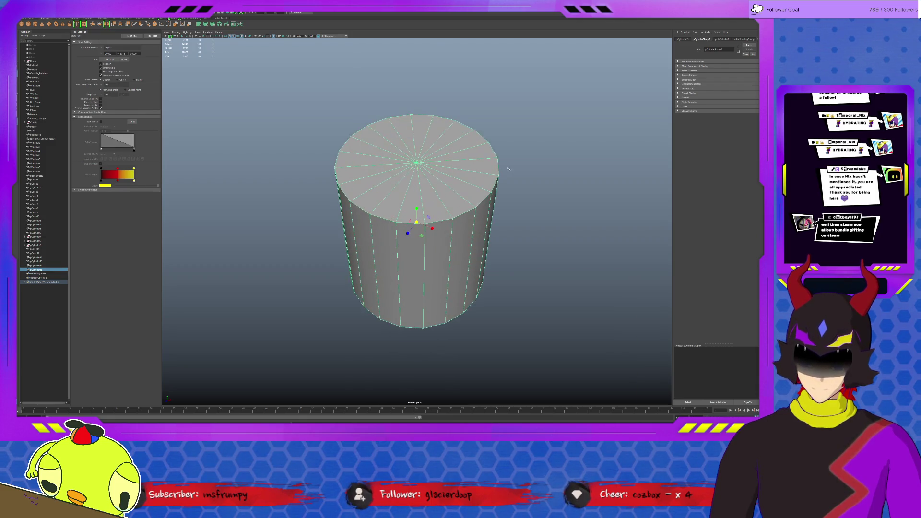
{"action": "key", "text": "F9"}
{"action": "left_click", "coordinate": [416, 163]}
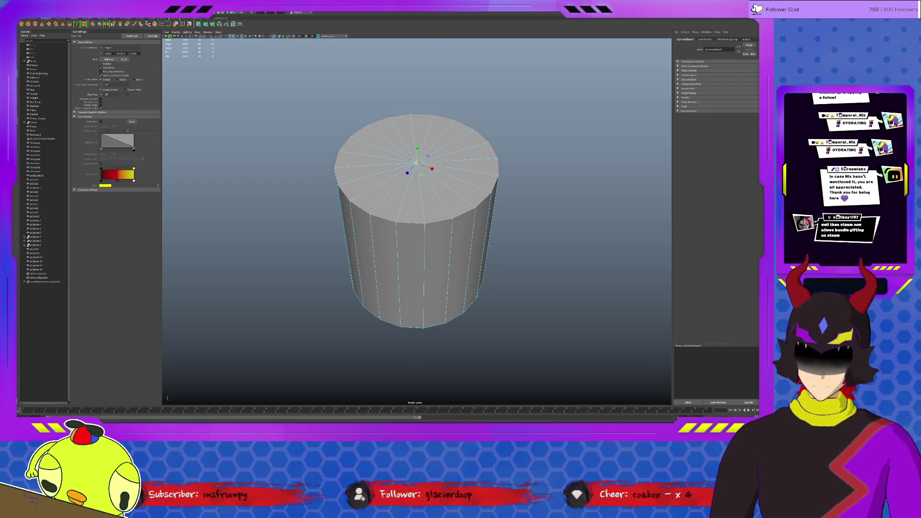
{"action": "scroll", "coordinate": [427, 157], "scroll_direction": "up", "scroll_amount": 1}
{"action": "middle_click_drag", "start_coordinate": [427, 157], "coordinate": [449, 151]}
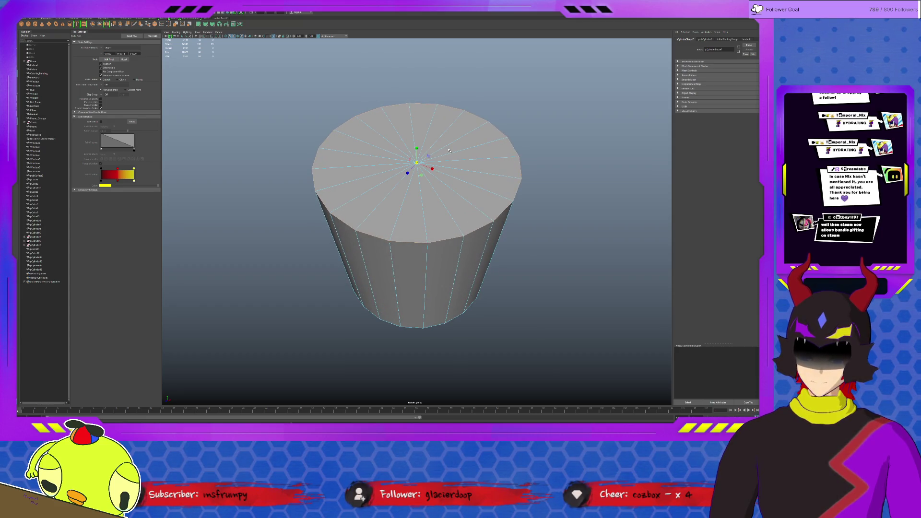
Insert a horizontal edge loop just below the cylinder's rim
{"action": "left_click", "coordinate": [139, 19]}
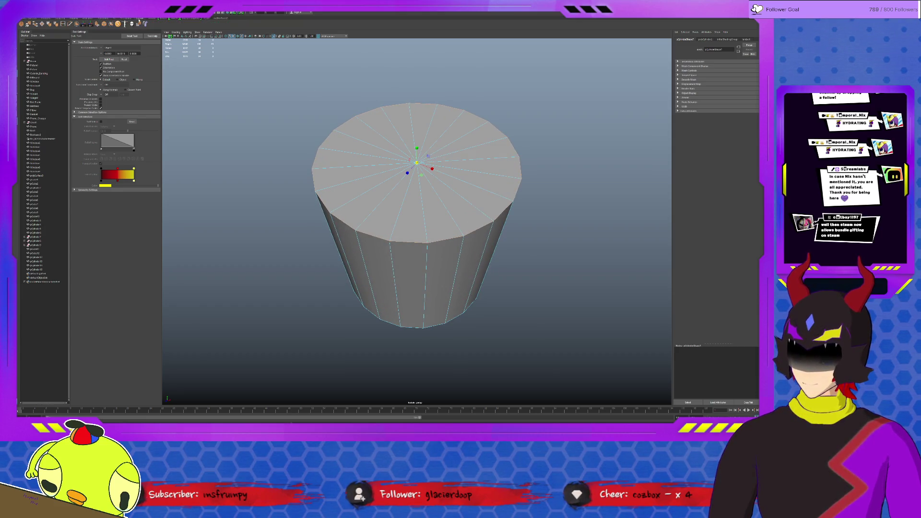
{"action": "key", "text": "g"}
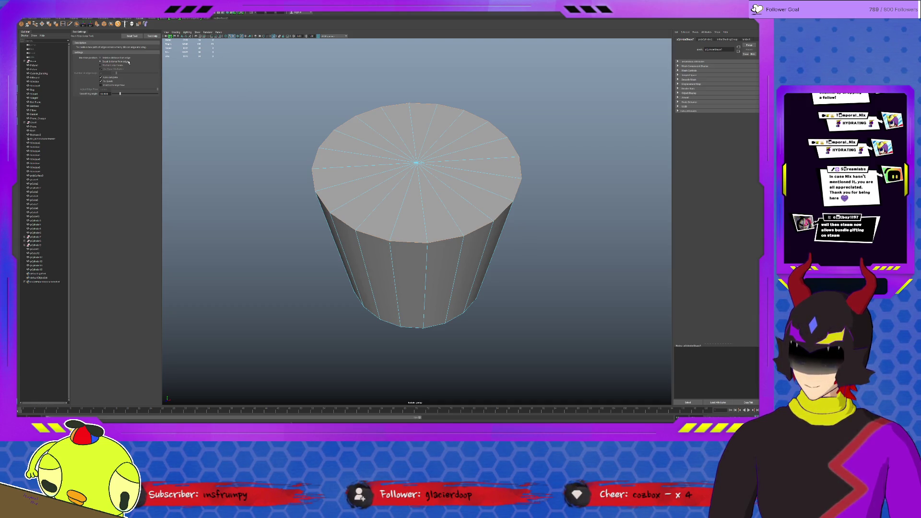
{"action": "key", "text": "bracketleft"}
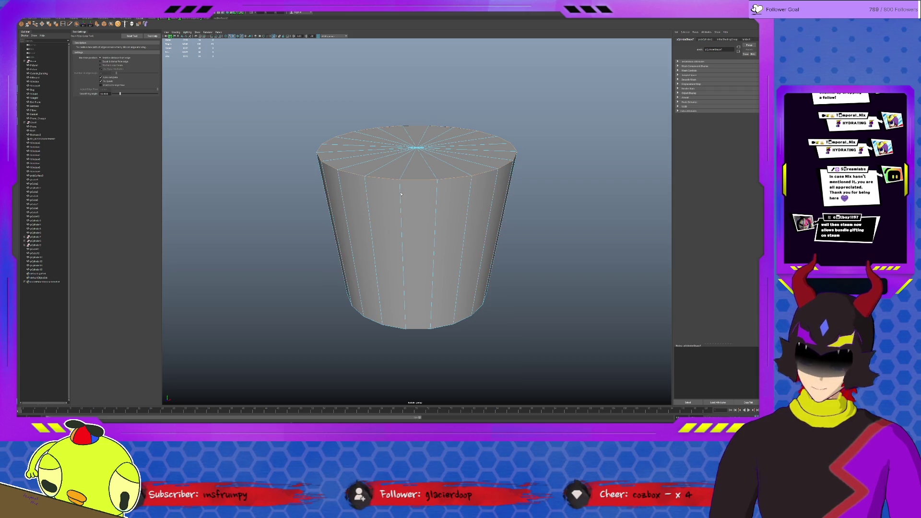
{"action": "left_click_drag", "start_coordinate": [401, 195], "coordinate": [401, 202]}
Extrude the top band's face loop and scale it outward into an overhanging lip
{"action": "key", "text": "q"}
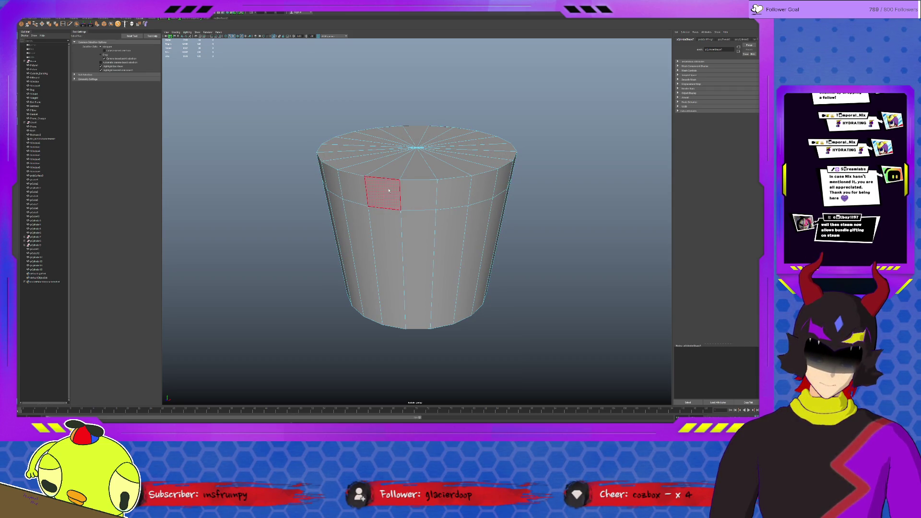
{"action": "double_click", "coordinate": [389, 190]}
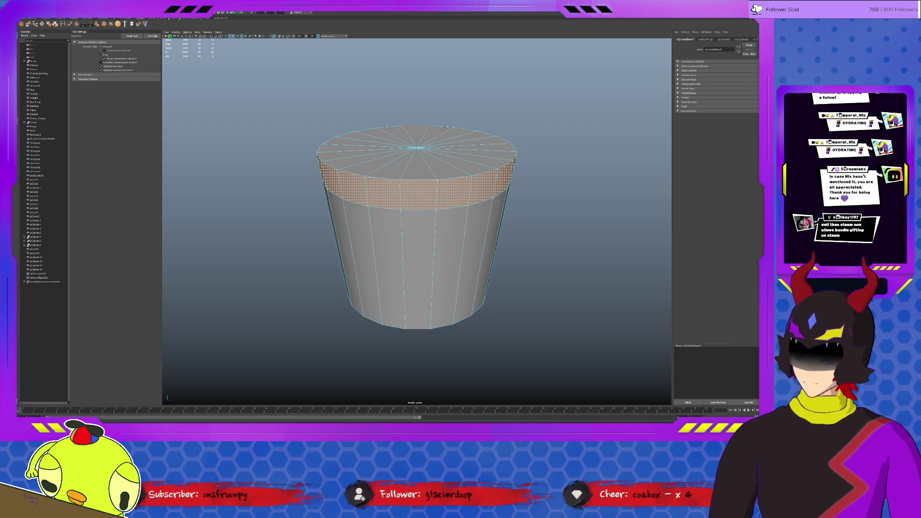
{"action": "key", "text": "ctrl+e"}
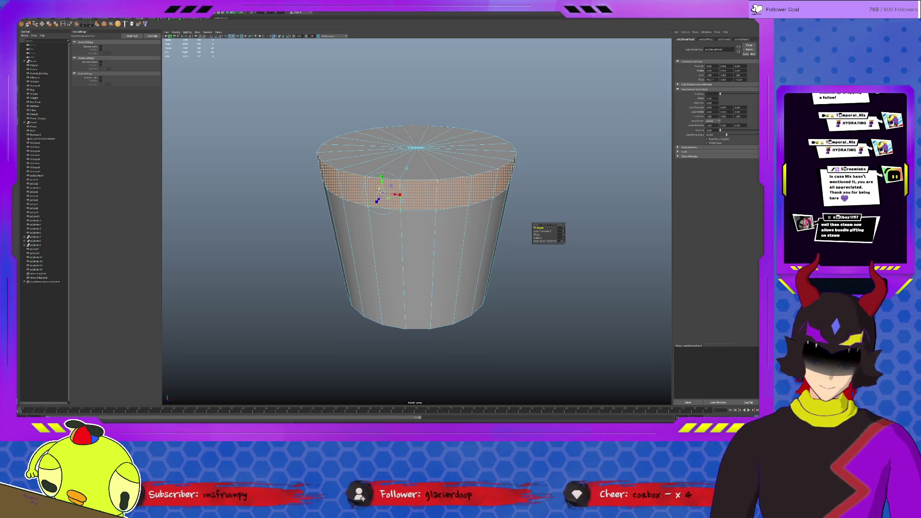
{"action": "key", "text": "r"}
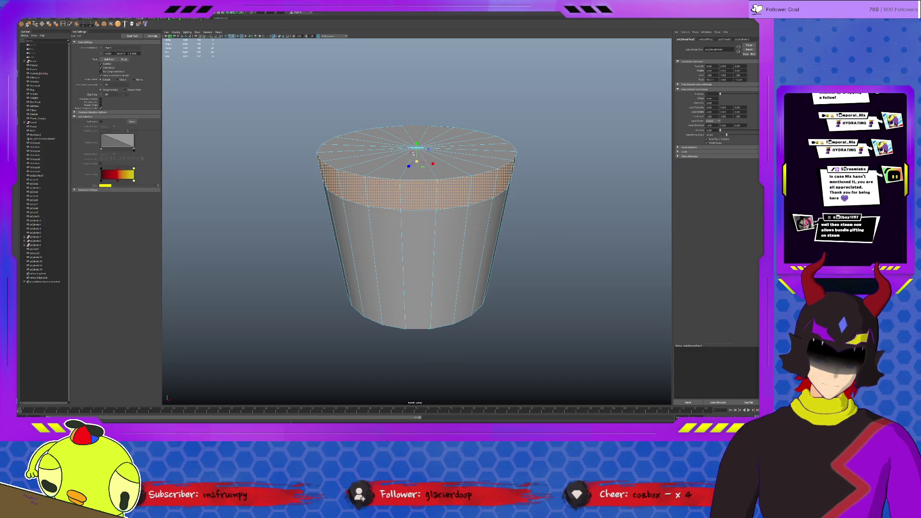
{"action": "left_click_drag", "start_coordinate": [416, 161], "coordinate": [446, 161]}
Select the pot's top-cap faces and extrude them
{"action": "key", "text": "F10"}
{"action": "left_click_drag", "start_coordinate": [384, 207], "coordinate": [365, 183], "text": "alt"}
{"action": "key", "text": "F11"}
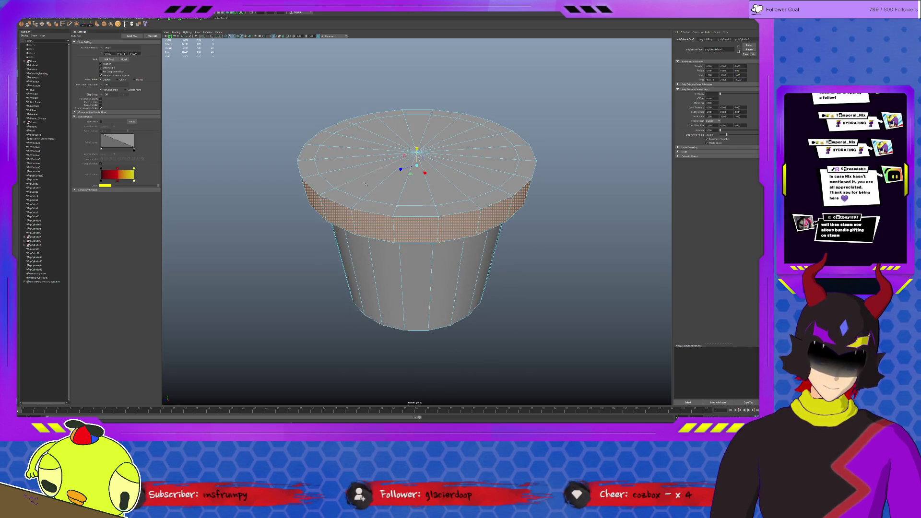
{"action": "left_click", "coordinate": [408, 153]}
{"action": "mouse_move", "coordinate": [408, 153]}
{"action": "left_mouse_down", "text": "alt"}
{"action": "mouse_move", "coordinate": [480, 226]}
{"action": "mouse_move", "coordinate": [535, 242]}
{"action": "left_mouse_up", "text": "alt"}
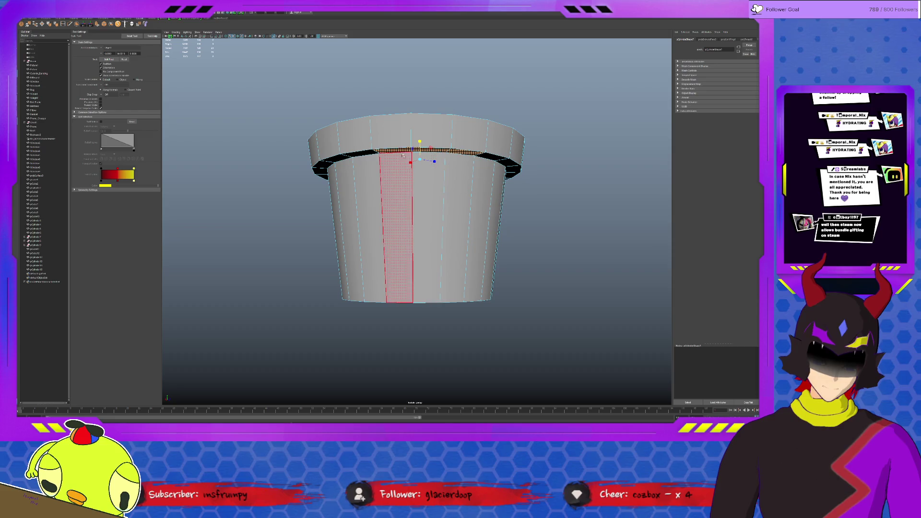
{"action": "left_click", "coordinate": [456, 152]}
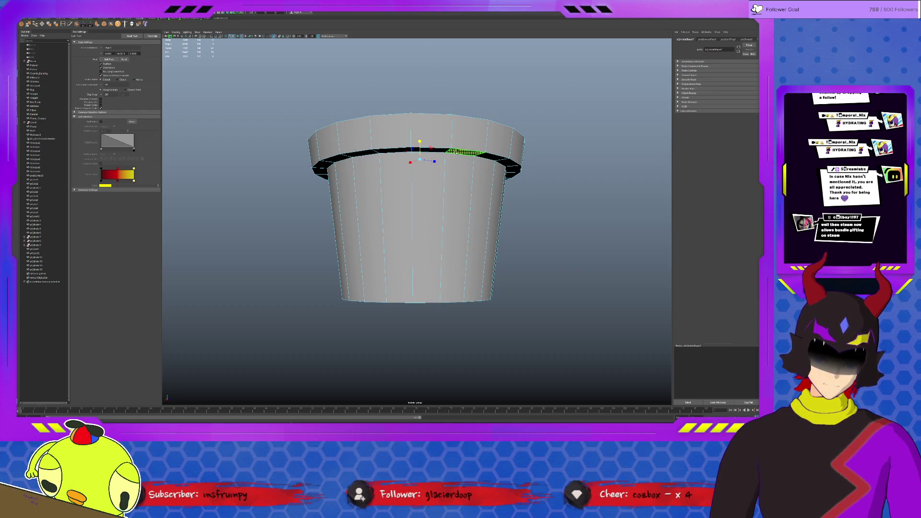
{"action": "key", "text": "ctrl+z"}
{"action": "key", "text": "ctrl+z"}
{"action": "key", "text": "ctrl+z"}
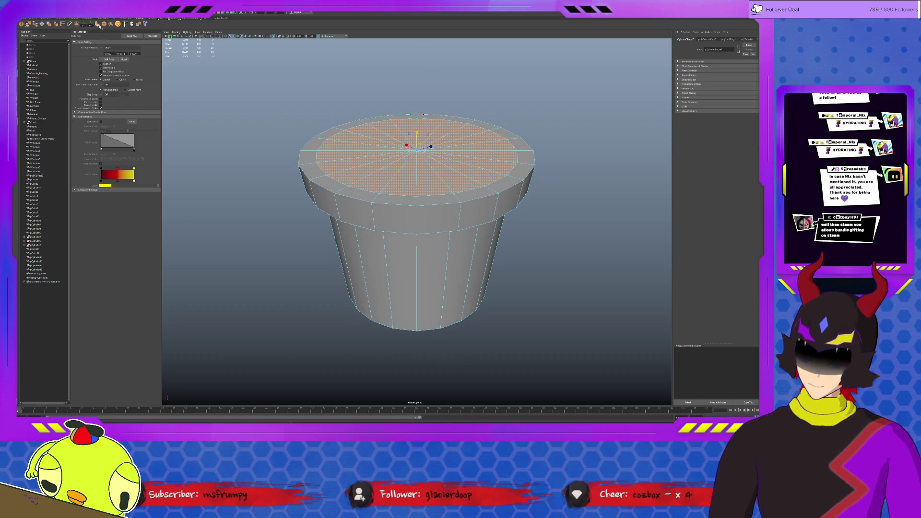
{"action": "key", "text": "ctrl+e"}
Inset the cap faces and sink them down into the pot
{"action": "mouse_move", "coordinate": [417, 149]}
{"action": "left_mouse_down"}
{"action": "mouse_move", "coordinate": [432, 149]}
{"action": "mouse_move", "coordinate": [416, 225]}
{"action": "left_mouse_up"}
{"action": "key", "text": "r"}
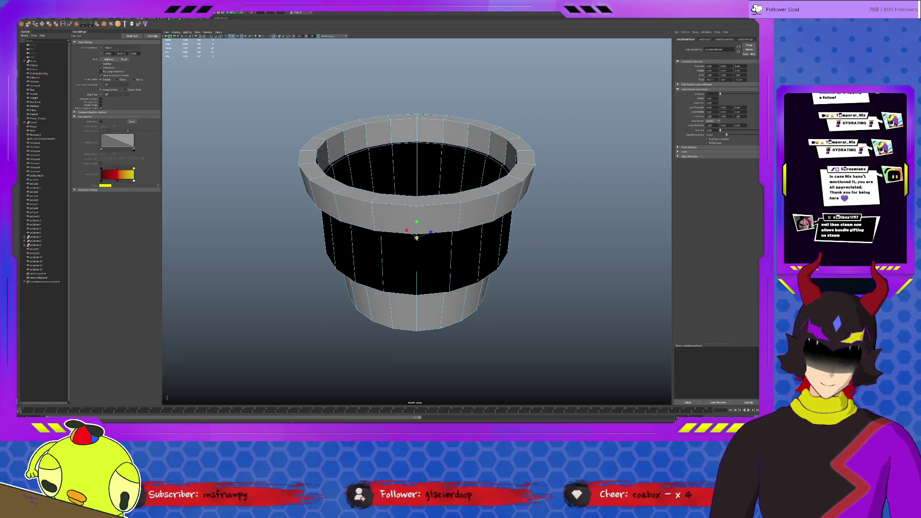
{"action": "mouse_move", "coordinate": [424, 229]}
{"action": "left_mouse_down", "text": "alt"}
{"action": "mouse_move", "coordinate": [408, 222]}
{"action": "mouse_move", "coordinate": [416, 187]}
{"action": "left_mouse_up", "text": "alt"}
{"action": "key", "text": "w"}
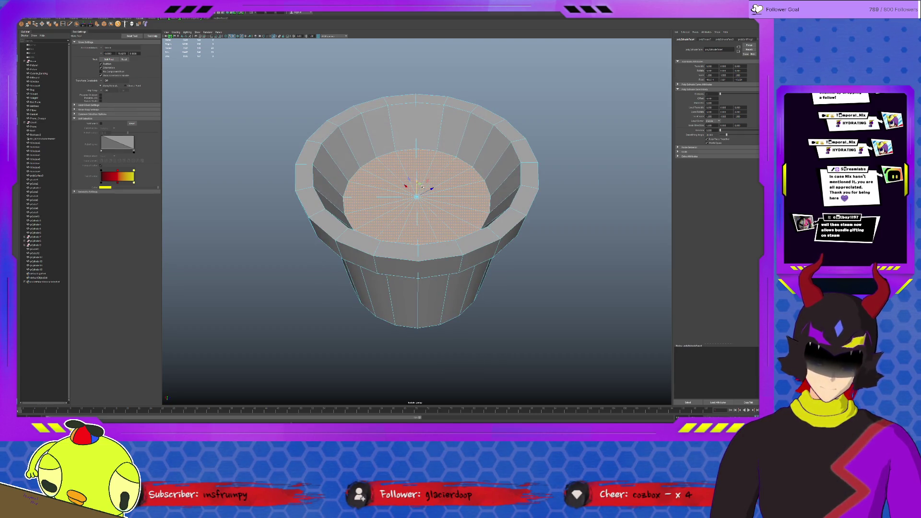
Scale the pot's inner floor outward to widen the hollow, then reselect the bucket
{"action": "key", "text": "F8"}
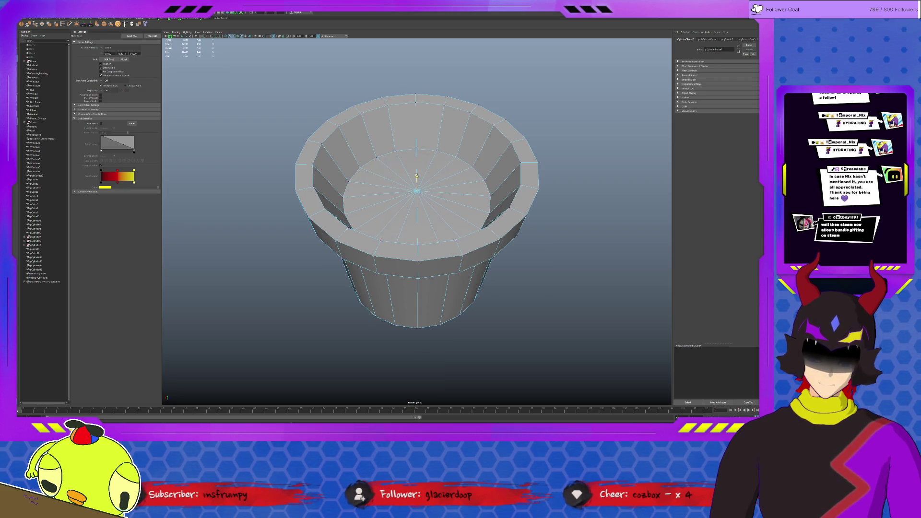
{"action": "key", "text": "r"}
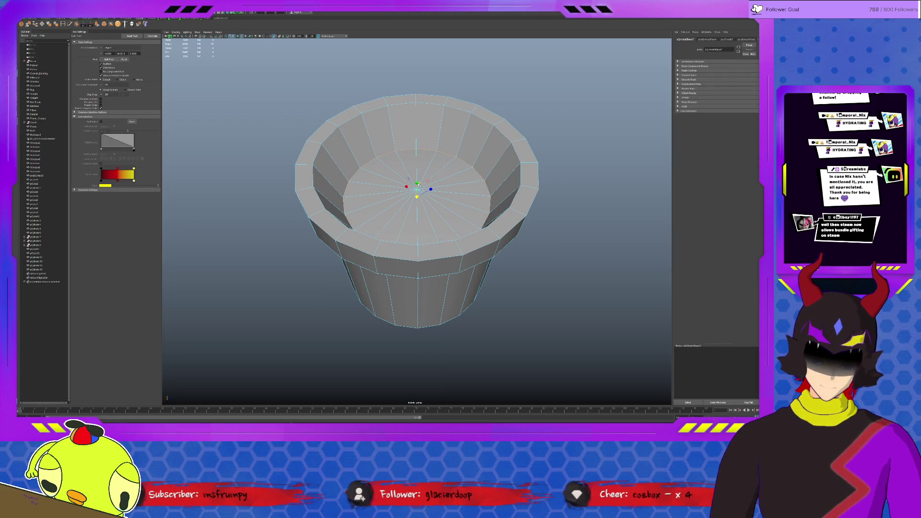
{"action": "left_click_drag", "start_coordinate": [417, 197], "coordinate": [428, 196]}
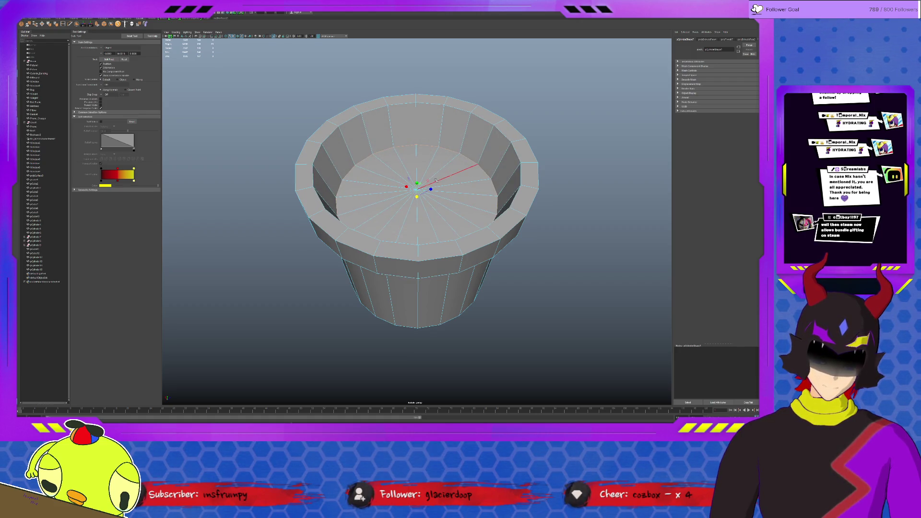
{"action": "left_click", "coordinate": [484, 201]}
{"action": "left_click", "coordinate": [488, 151]}
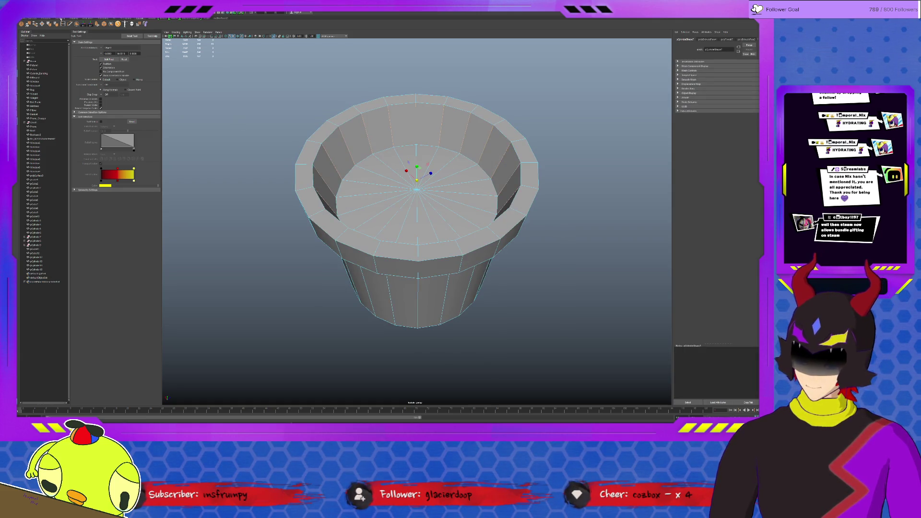
{"action": "mouse_move", "coordinate": [400, 250]}
{"action": "left_mouse_down", "text": "alt"}
{"action": "mouse_move", "coordinate": [379, 236]}
{"action": "mouse_move", "coordinate": [437, 194]}
{"action": "left_mouse_up", "text": "alt"}
{"action": "left_click", "coordinate": [437, 194]}
Frame the bucket and move its pivot up to the top of the cylinder
{"action": "key", "text": "f"}
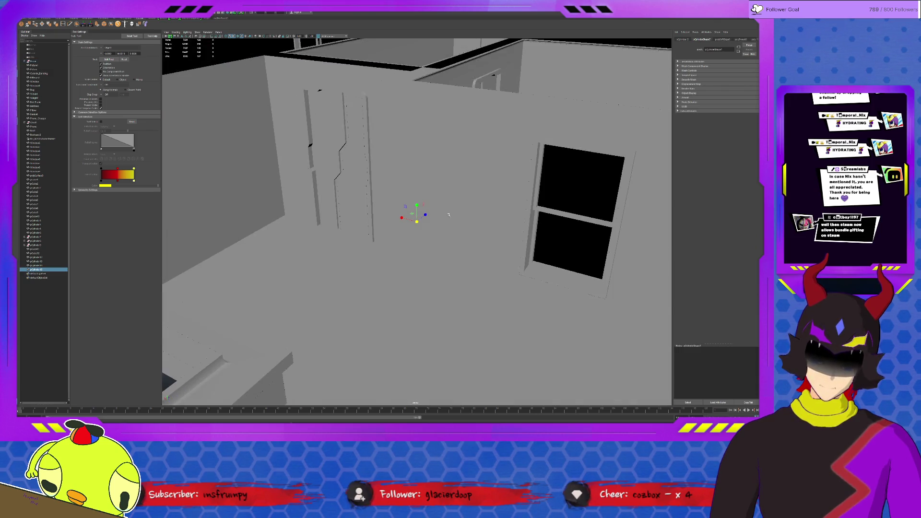
{"action": "scroll", "coordinate": [448, 215], "scroll_direction": "down", "scroll_amount": 5}
{"action": "left_click_drag", "start_coordinate": [449, 216], "coordinate": [474, 270], "text": "alt"}
{"action": "scroll", "coordinate": [460, 249], "scroll_direction": "up", "scroll_amount": 3}
{"action": "key", "text": "w"}
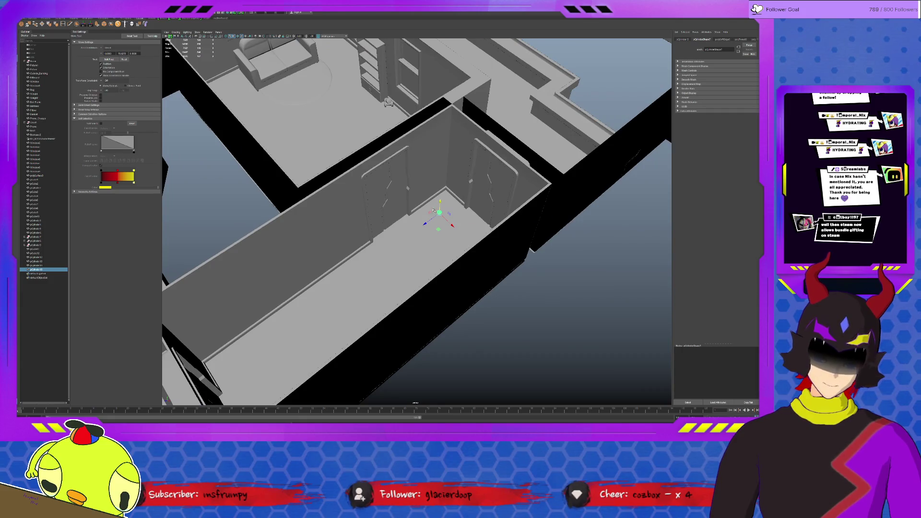
{"action": "key", "text": "r"}
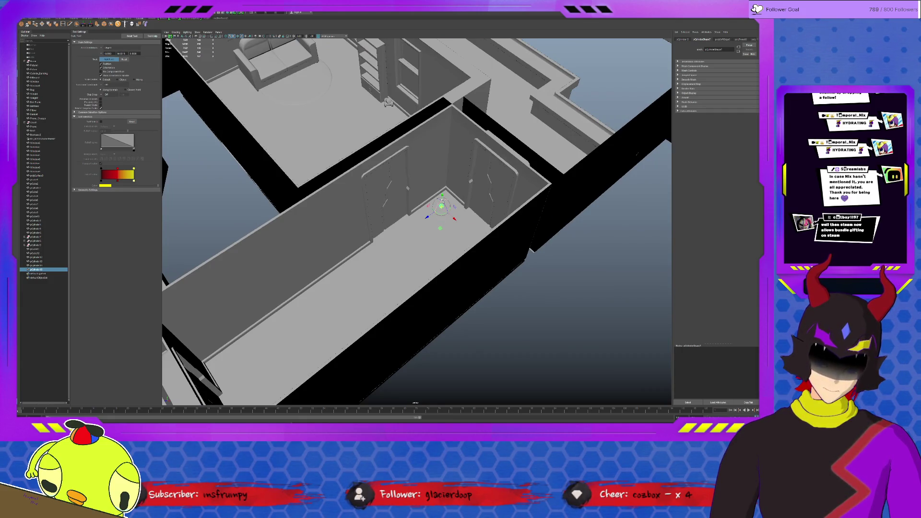
{"action": "key", "text": "ctrl+1"}
{"action": "key", "text": "d"}
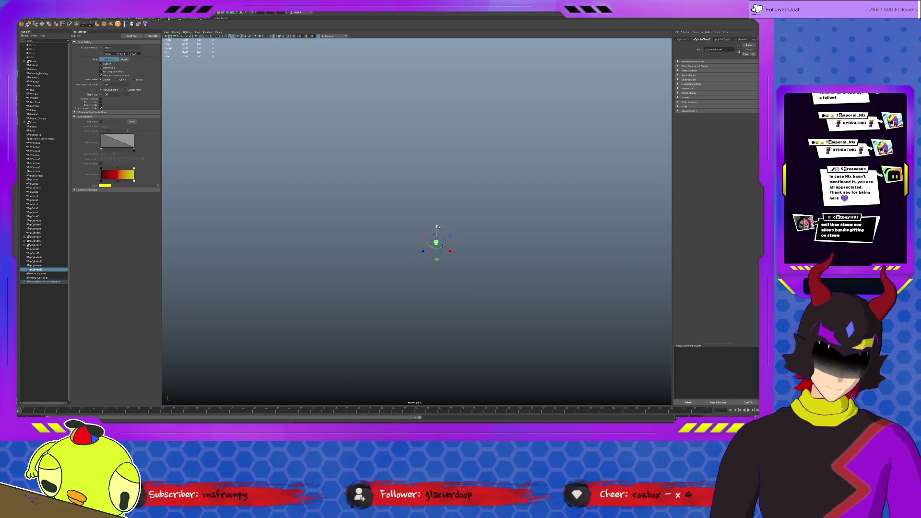
{"action": "key", "text": "ctrl+1"}
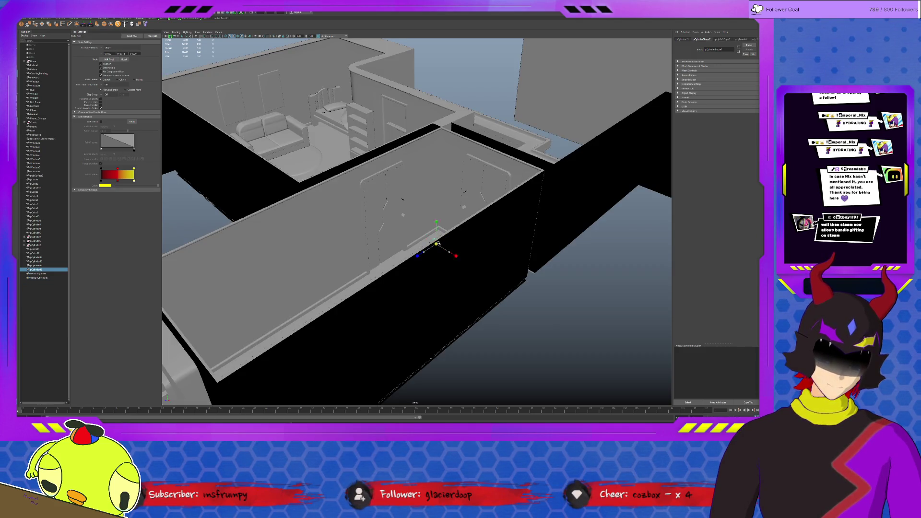
{"action": "scroll", "coordinate": [460, 244], "scroll_direction": "up", "scroll_amount": 3}
{"action": "scroll", "coordinate": [460, 243], "scroll_direction": "up", "scroll_amount": 2}
{"action": "key", "text": "w"}
{"action": "left_click_drag", "start_coordinate": [422, 243], "coordinate": [418, 215]}
{"action": "key", "text": "r"}
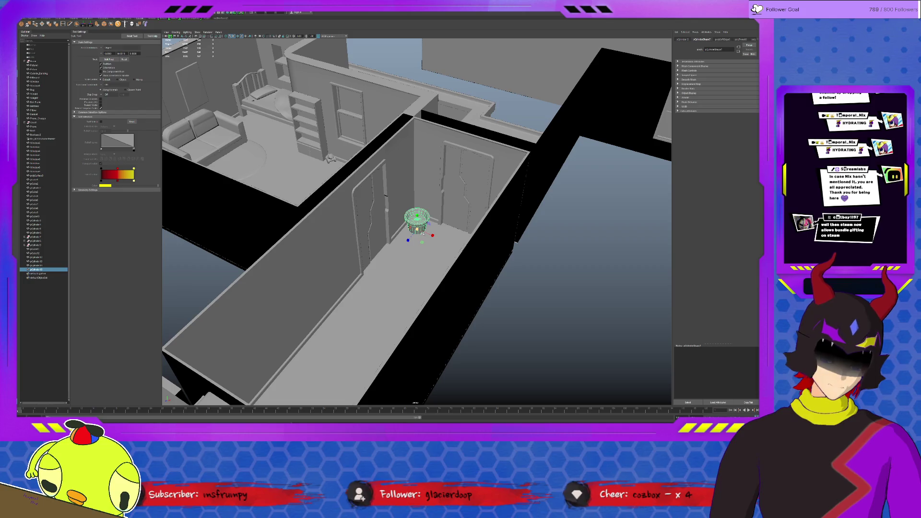
Select the bucket's ring of rim faces and scale it inward to narrow the rim
{"action": "key", "text": "f"}
{"action": "left_click_drag", "start_coordinate": [423, 233], "coordinate": [424, 227], "text": "alt"}
{"action": "key", "text": "F11"}
{"action": "double_click", "coordinate": [421, 191]}
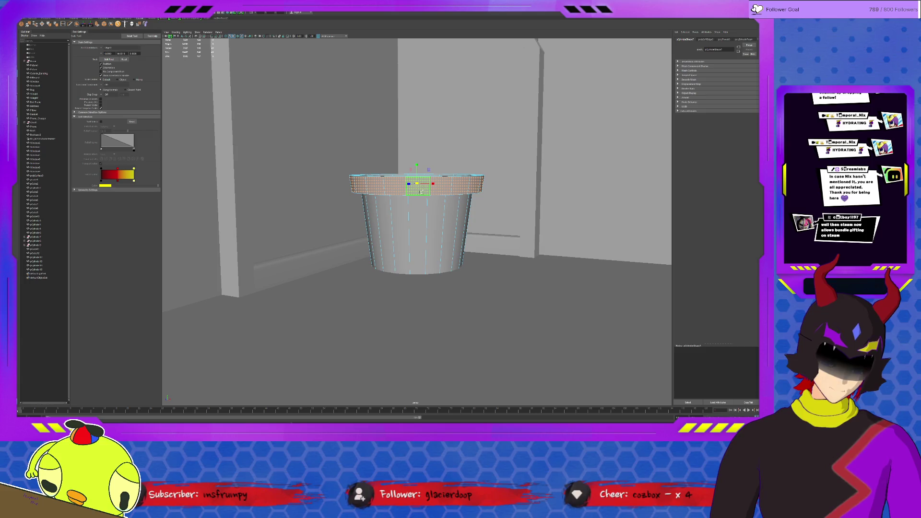
{"action": "mouse_move", "coordinate": [415, 165]}
{"action": "left_mouse_down", "text": "ctrl"}
{"action": "mouse_move", "coordinate": [437, 238]}
{"action": "mouse_move", "coordinate": [401, 214]}
{"action": "left_mouse_up", "text": "ctrl"}
{"action": "key", "text": "F8"}
Pull the inner-wall face loop inward to thicken the bucket's rim
{"action": "key", "text": "F11"}
{"action": "left_click", "coordinate": [380, 202]}
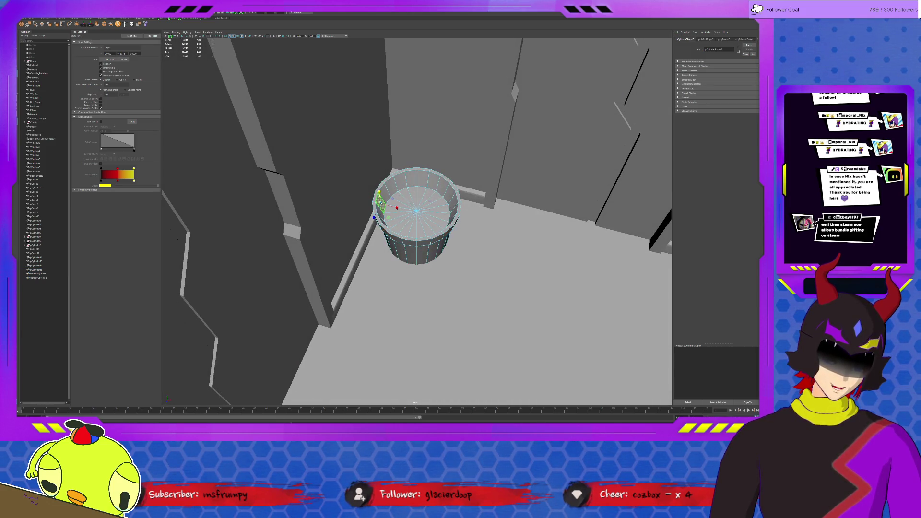
{"action": "double_click", "coordinate": [380, 210]}
{"action": "left_click_drag", "start_coordinate": [418, 197], "coordinate": [418, 201]}
{"action": "key", "text": "F8"}
Zoom out to view the bucket among the surrounding rooms and select the oval capsule planter
{"action": "left_click_drag", "start_coordinate": [418, 240], "coordinate": [365, 211], "text": "alt"}
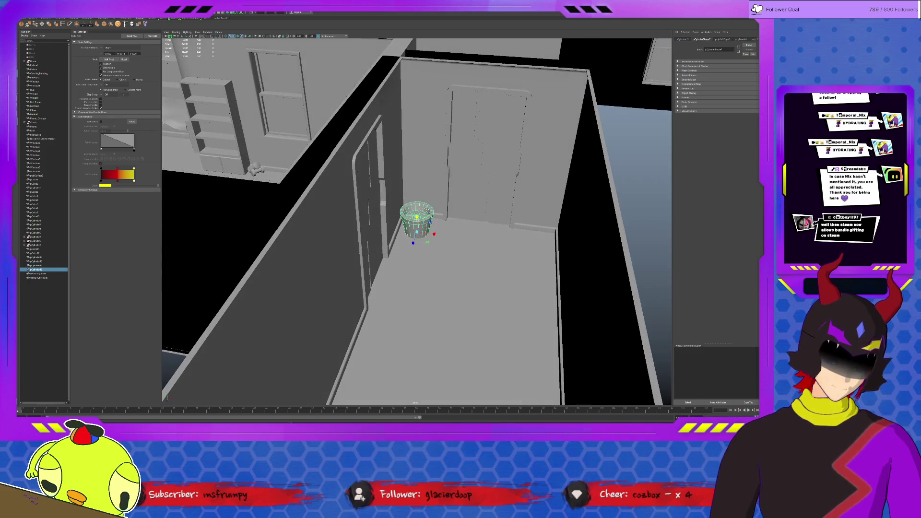
{"action": "left_click", "coordinate": [615, 212]}
{"action": "scroll", "coordinate": [480, 240], "scroll_direction": "up", "scroll_amount": 5}
{"action": "scroll", "coordinate": [456, 255], "scroll_direction": "down", "scroll_amount": 5}
{"action": "scroll", "coordinate": [444, 268], "scroll_direction": "up", "scroll_amount": 3}
{"action": "mouse_move", "coordinate": [445, 267]}
{"action": "left_mouse_down", "text": "alt"}
{"action": "mouse_move", "coordinate": [489, 281]}
{"action": "mouse_move", "coordinate": [520, 322]}
{"action": "mouse_move", "coordinate": [485, 315]}
{"action": "left_mouse_up", "text": "alt"}
{"action": "left_click", "coordinate": [417, 230]}
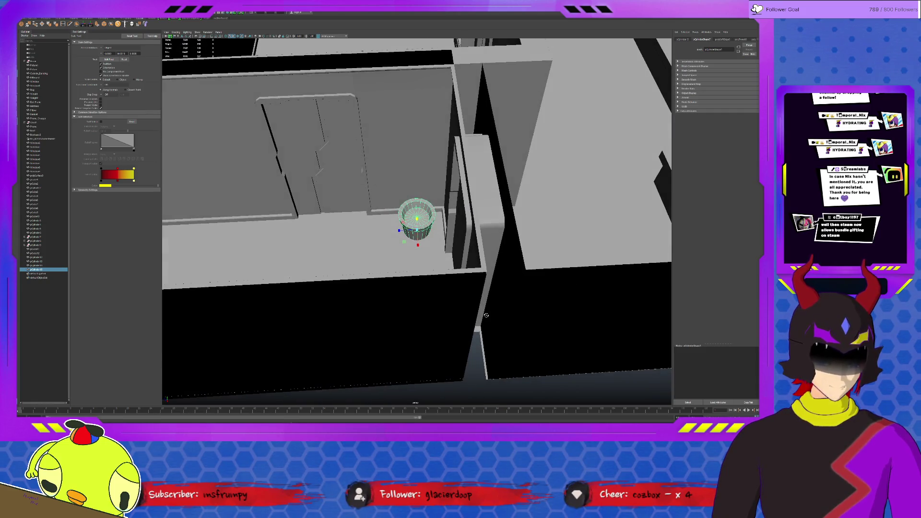
{"action": "left_click_drag", "start_coordinate": [412, 274], "coordinate": [407, 280], "text": "alt"}
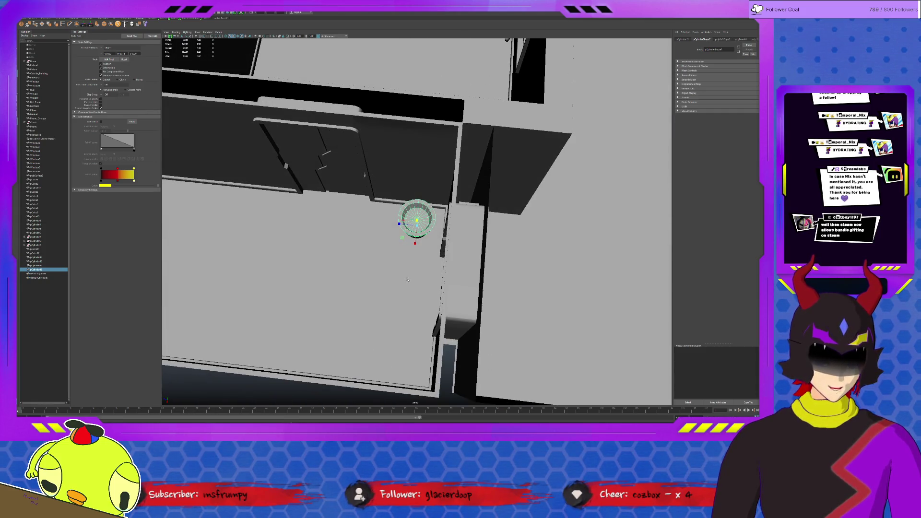
{"action": "right_click_drag", "start_coordinate": [406, 279], "coordinate": [309, 297], "text": "alt"}
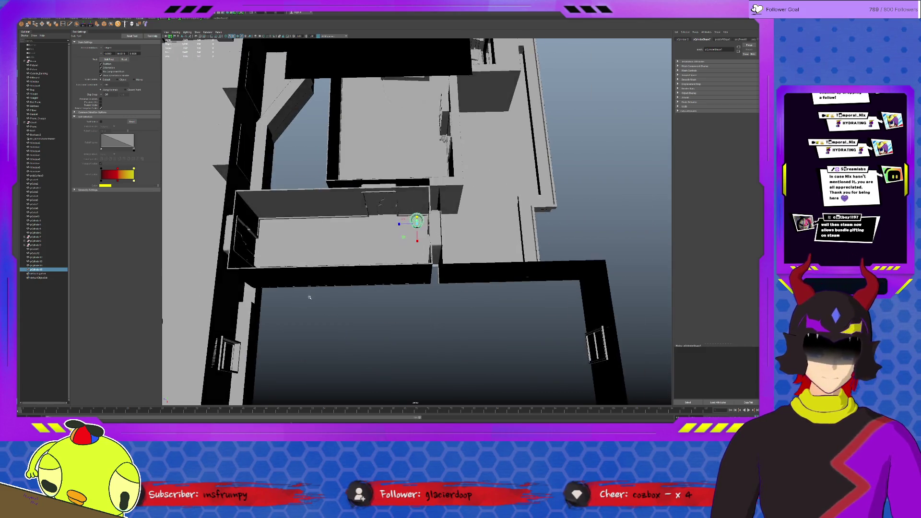
{"action": "middle_click_drag", "start_coordinate": [309, 297], "coordinate": [508, 263], "text": "alt"}
{"action": "left_click", "coordinate": [331, 290]}
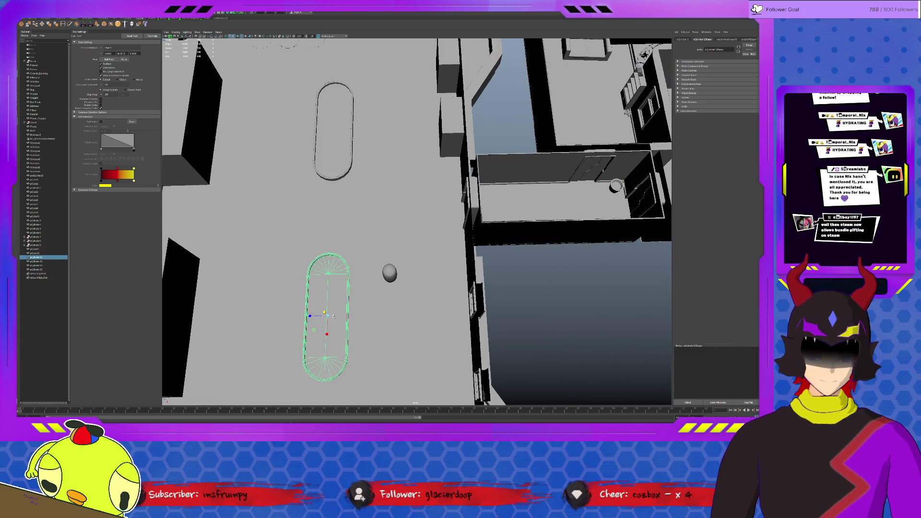
Duplicate the capsule planter, move the copy right onto the blue area, and rotate it 90° to lie horizontally
{"action": "key", "text": "w"}
{"action": "key", "text": "ctrl+d"}
{"action": "left_click_drag", "start_coordinate": [324, 314], "coordinate": [571, 309]}
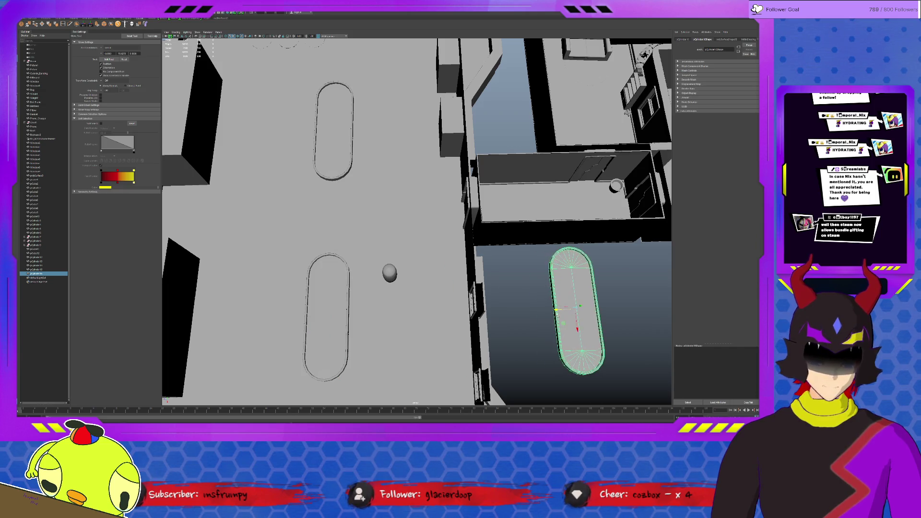
{"action": "key", "text": "f"}
{"action": "key", "text": "e"}
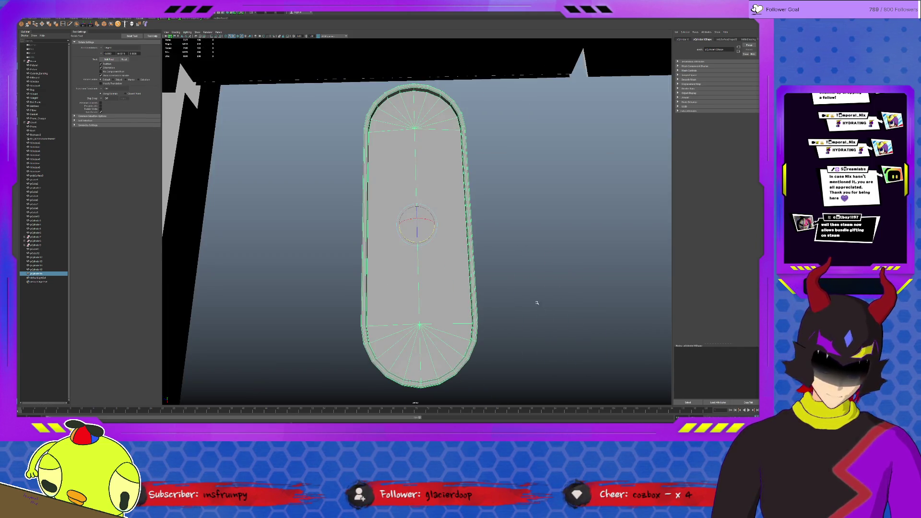
{"action": "left_click_drag", "start_coordinate": [419, 243], "coordinate": [404, 241]}
Pull the copy's right-end vertices left to shorten it into a squat oval pad
{"action": "key", "text": "F9"}
{"action": "left_click_drag", "start_coordinate": [461, 163], "coordinate": [575, 290]}
{"action": "key", "text": "w"}
{"action": "mouse_move", "coordinate": [526, 221]}
{"action": "left_mouse_down"}
{"action": "mouse_move", "coordinate": [376, 225]}
{"action": "mouse_move", "coordinate": [379, 213]}
{"action": "mouse_move", "coordinate": [375, 240]}
{"action": "left_mouse_up"}
{"action": "key", "text": "F8"}
{"action": "left_click", "coordinate": [375, 239]}
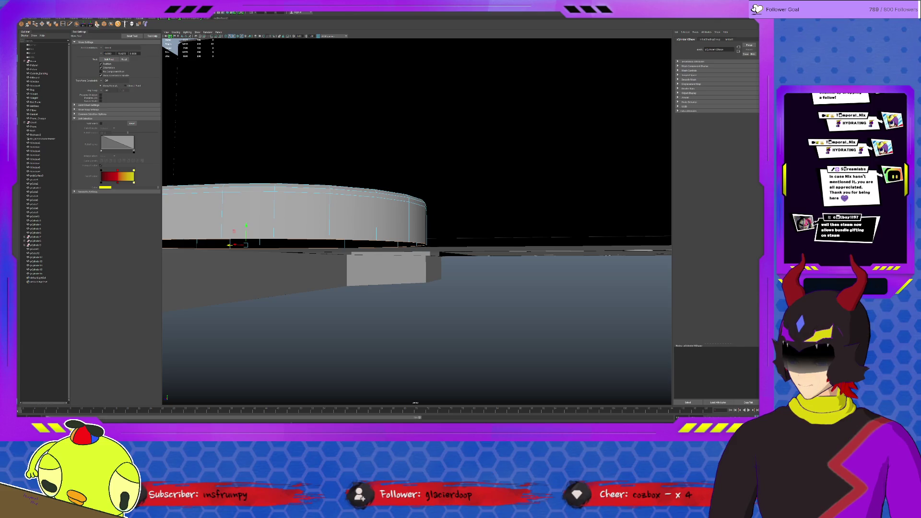
Extrude the oval's edge ring with some thickness and pull it down into a taller rim band
{"action": "key", "text": "ctrl+e"}
{"action": "left_click_drag", "start_coordinate": [340, 293], "coordinate": [525, 245], "text": "alt"}
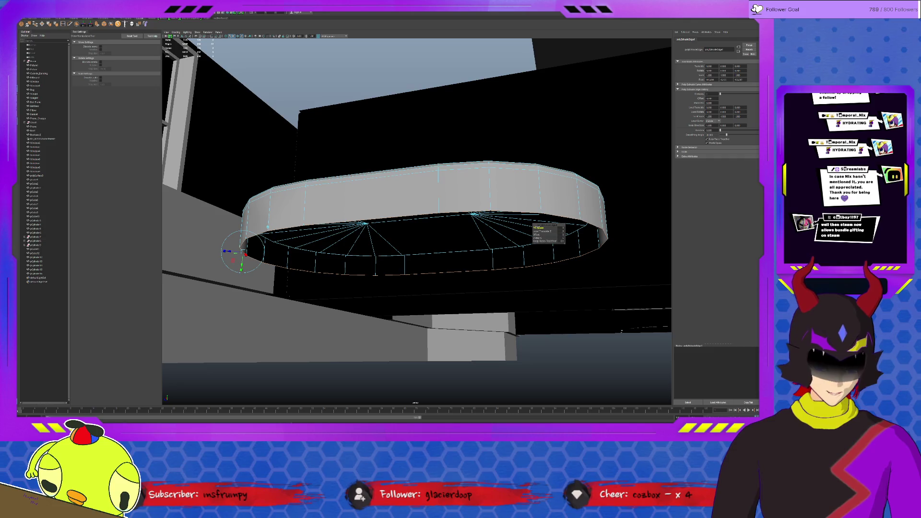
{"action": "mouse_move", "coordinate": [547, 228]}
{"action": "middle_mouse_down"}
{"action": "mouse_move", "coordinate": [566, 228]}
{"action": "mouse_move", "coordinate": [528, 229]}
{"action": "middle_mouse_up"}
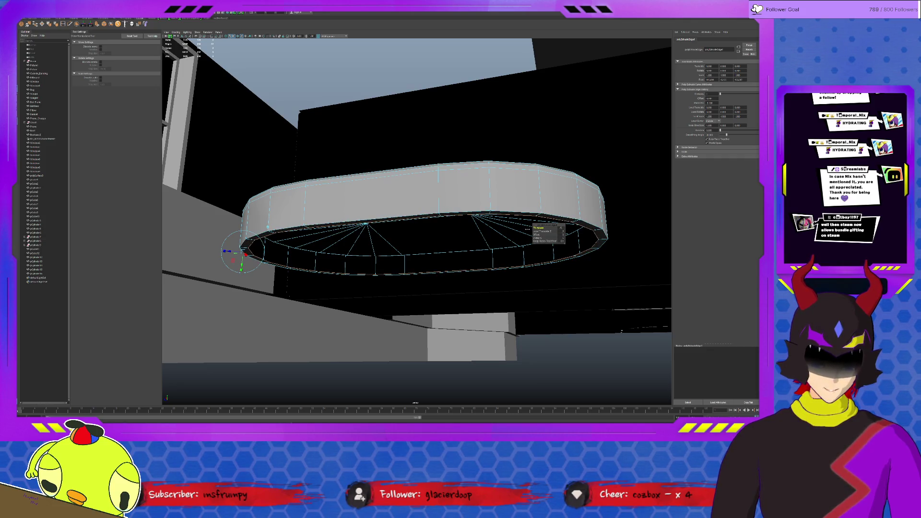
{"action": "key", "text": "w"}
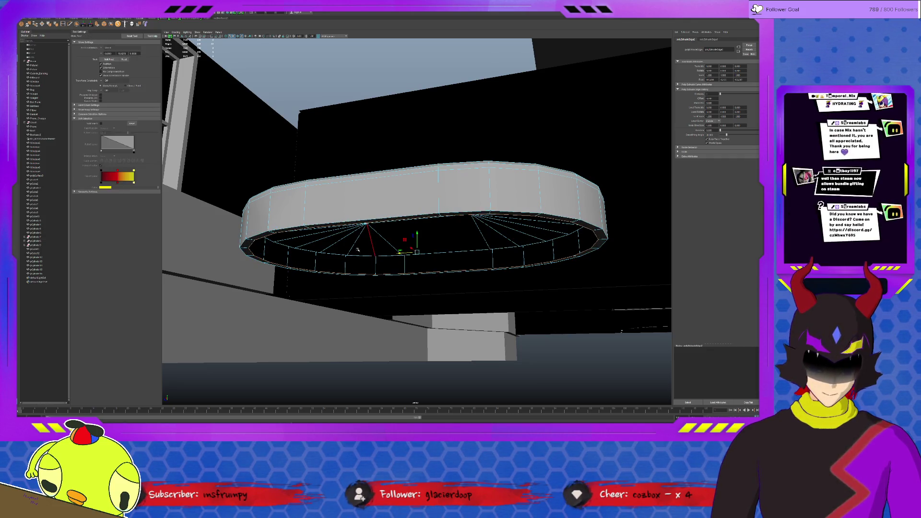
{"action": "middle_click_drag", "start_coordinate": [424, 231], "coordinate": [426, 255]}
{"action": "left_click", "coordinate": [442, 248]}
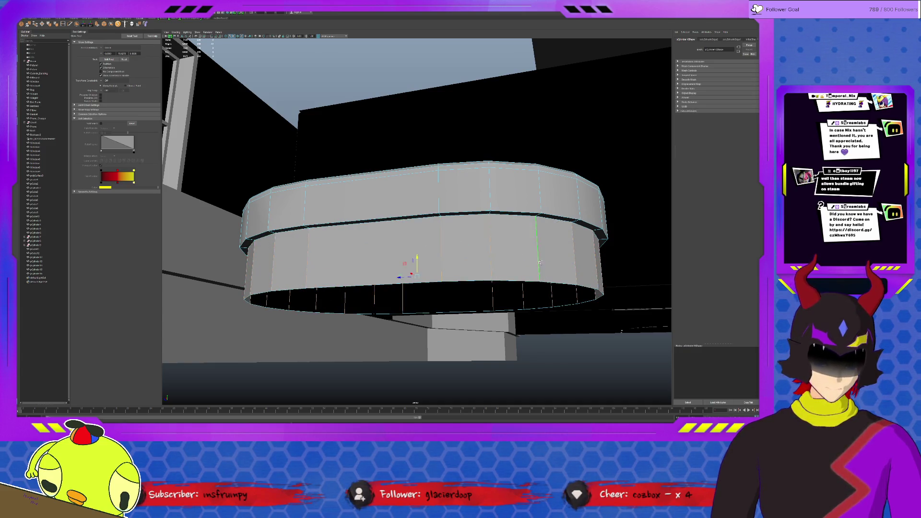
{"action": "left_click", "coordinate": [55, 24]}
Select and grow the tub's floor faces, then lower them to make a deep sunken floor
{"action": "key", "text": "q"}
{"action": "left_click_drag", "start_coordinate": [399, 204], "coordinate": [354, 177], "text": "alt"}
{"action": "left_click", "coordinate": [354, 177], "text": "shift"}
{"action": "left_click", "coordinate": [401, 164], "text": "shift"}
{"action": "key", "text": "shift+period"}
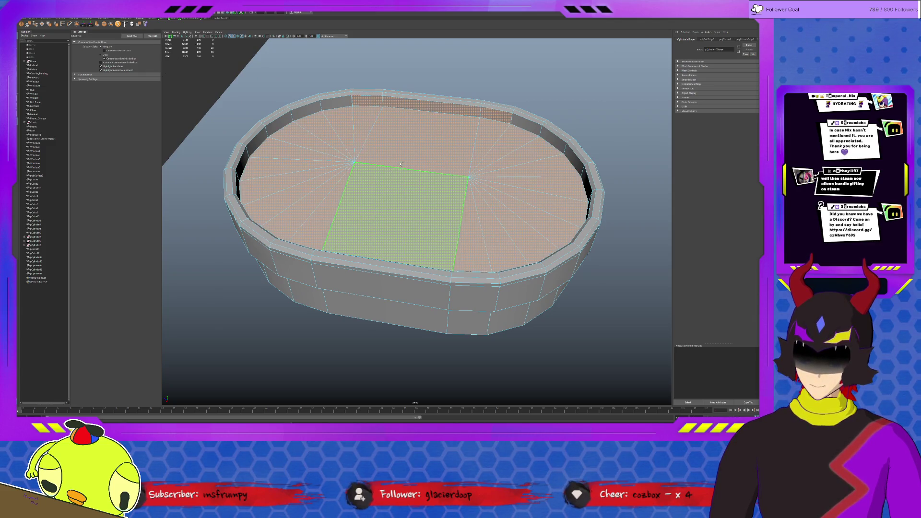
{"action": "left_click", "coordinate": [395, 105], "text": "ctrl"}
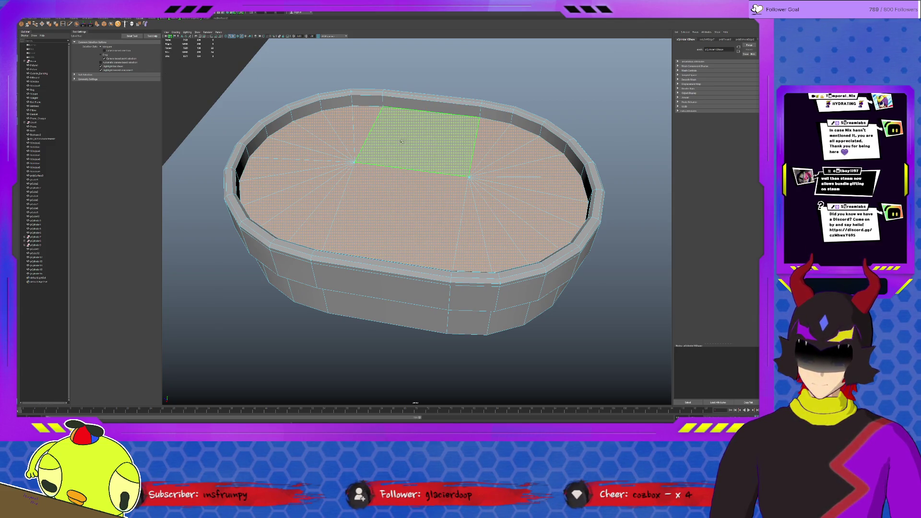
{"action": "key", "text": "w"}
{"action": "mouse_move", "coordinate": [410, 158]}
{"action": "left_mouse_down"}
{"action": "mouse_move", "coordinate": [406, 188]}
{"action": "mouse_move", "coordinate": [404, 159]}
{"action": "mouse_move", "coordinate": [400, 179]}
{"action": "mouse_move", "coordinate": [432, 232]}
{"action": "mouse_move", "coordinate": [553, 133]}
{"action": "left_mouse_up"}
{"action": "key", "text": "F8"}
{"action": "scroll", "coordinate": [403, 186], "scroll_direction": "down", "scroll_amount": 5}
{"action": "key", "text": "r"}
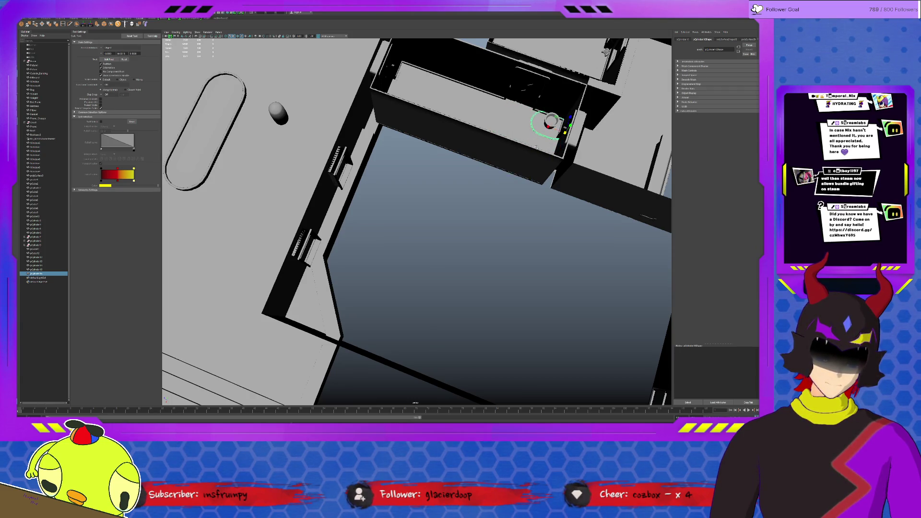
Place the oval tub in the corridor room's corner, across from the small round pot
{"action": "key", "text": "f"}
{"action": "mouse_move", "coordinate": [464, 175]}
{"action": "left_mouse_down", "text": "alt"}
{"action": "mouse_move", "coordinate": [478, 185]}
{"action": "mouse_move", "coordinate": [453, 220]}
{"action": "mouse_move", "coordinate": [458, 166]}
{"action": "mouse_move", "coordinate": [428, 211]}
{"action": "mouse_move", "coordinate": [423, 195]}
{"action": "left_mouse_up", "text": "alt"}
{"action": "key", "text": "w"}
{"action": "key", "text": "r"}
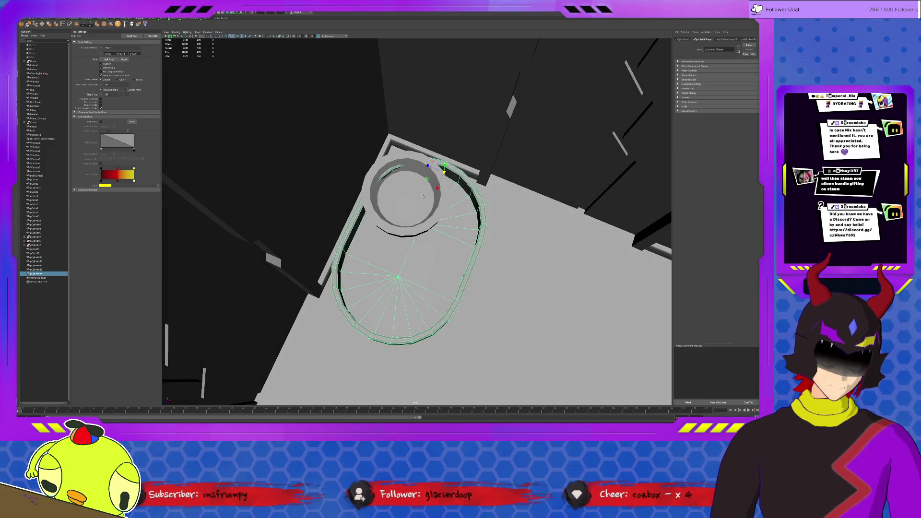
{"action": "left_click", "coordinate": [397, 163]}
{"action": "left_click_drag", "start_coordinate": [396, 163], "coordinate": [569, 270], "text": "alt"}
{"action": "key", "text": "w"}
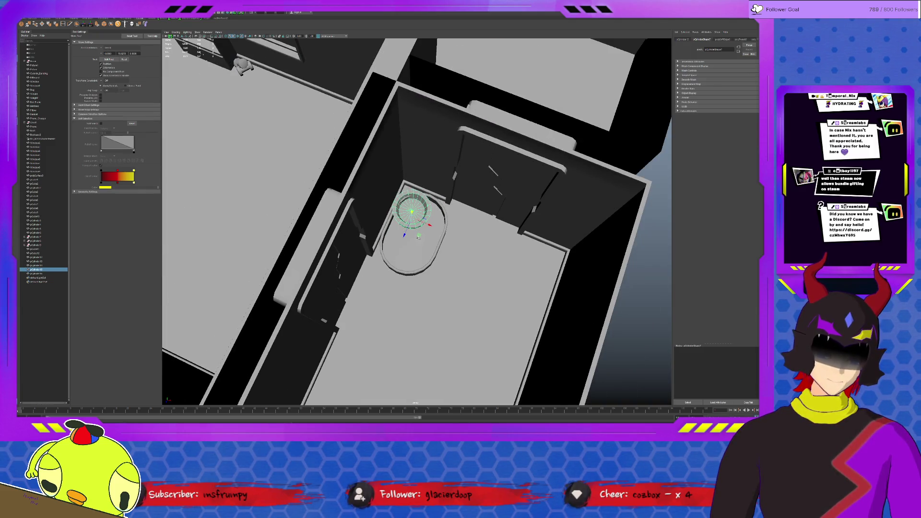
Scale the oval planter down slightly so it fits against the doored wall
{"action": "left_click", "coordinate": [443, 230]}
{"action": "mouse_move", "coordinate": [444, 230]}
{"action": "left_mouse_down", "text": "alt"}
{"action": "mouse_move", "coordinate": [444, 243]}
{"action": "mouse_move", "coordinate": [434, 216]}
{"action": "left_mouse_up", "text": "alt"}
{"action": "key", "text": "r"}
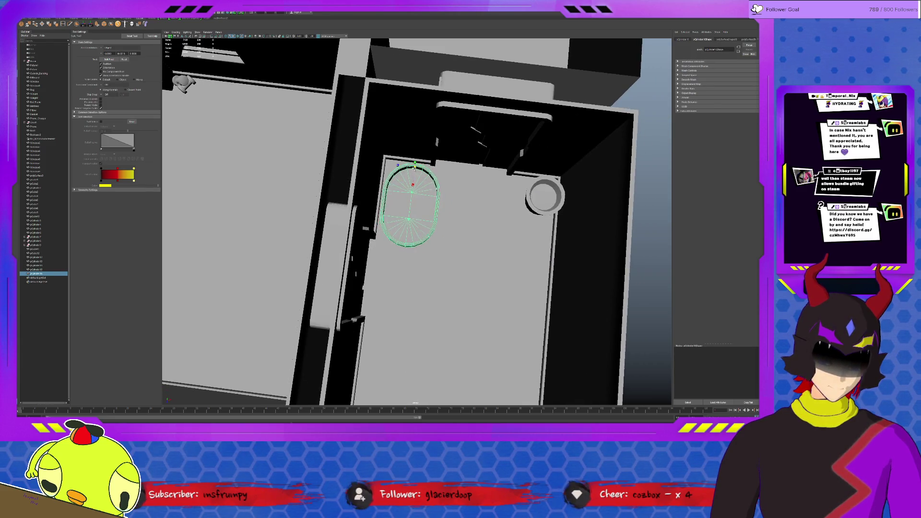
{"action": "mouse_move", "coordinate": [404, 172]}
{"action": "left_mouse_down"}
{"action": "mouse_move", "coordinate": [423, 173]}
{"action": "mouse_move", "coordinate": [417, 158]}
{"action": "mouse_move", "coordinate": [399, 188]}
{"action": "mouse_move", "coordinate": [429, 189]}
{"action": "left_mouse_up"}
{"action": "key", "text": "w"}
{"action": "key", "text": "f"}
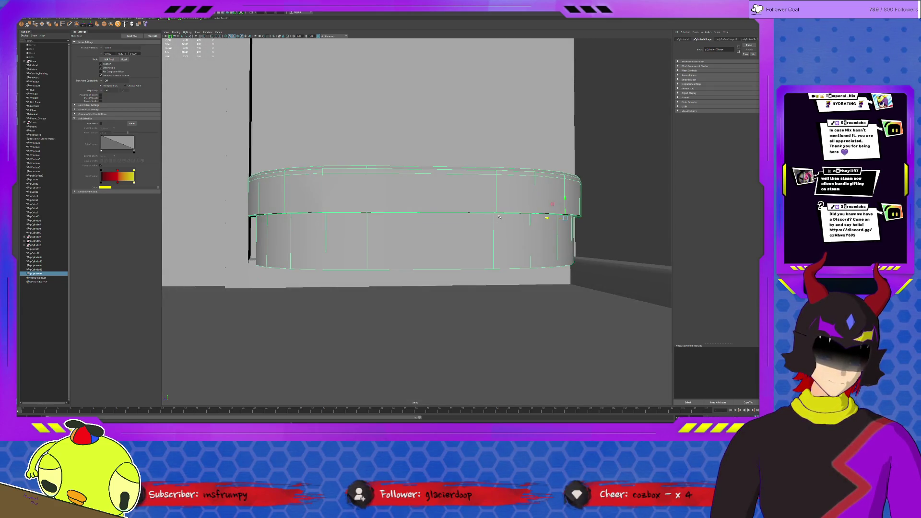
Move the planter's bottom edges down to make it taller
{"action": "key", "text": "F10"}
{"action": "left_click", "coordinate": [417, 268]}
{"action": "mouse_move", "coordinate": [416, 242]}
{"action": "left_mouse_down"}
{"action": "mouse_move", "coordinate": [414, 286]}
{"action": "mouse_move", "coordinate": [445, 229]}
{"action": "mouse_move", "coordinate": [459, 168]}
{"action": "left_mouse_up"}
Lengthen the planter by pulling its right-half faces outward, then select the left-end wall faces
{"action": "key", "text": "F11"}
{"action": "left_click", "coordinate": [462, 158]}
{"action": "left_click", "coordinate": [483, 250]}
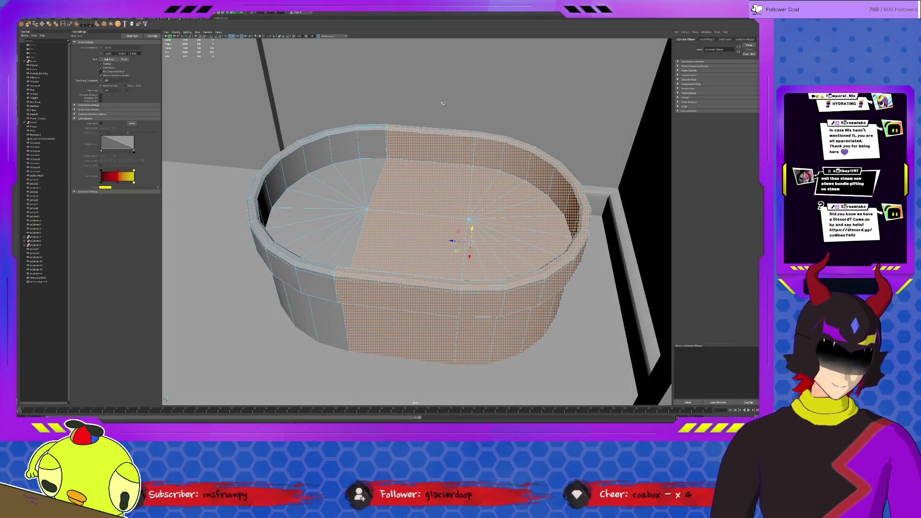
{"action": "mouse_move", "coordinate": [501, 244]}
{"action": "left_mouse_down"}
{"action": "mouse_move", "coordinate": [557, 253]}
{"action": "mouse_move", "coordinate": [393, 263]}
{"action": "mouse_move", "coordinate": [423, 287]}
{"action": "left_mouse_up"}
{"action": "left_click_drag", "start_coordinate": [293, 127], "coordinate": [429, 352], "text": "shift"}
{"action": "left_click_drag", "start_coordinate": [509, 321], "coordinate": [379, 153], "text": "ctrl"}
{"action": "left_click_drag", "start_coordinate": [494, 172], "coordinate": [378, 233], "text": "ctrl"}
{"action": "left_click", "coordinate": [434, 143], "text": "ctrl"}
Zoom out to a high view of the room and deselect the finished planter
{"action": "mouse_move", "coordinate": [324, 228]}
{"action": "left_mouse_down", "text": "alt"}
{"action": "mouse_move", "coordinate": [342, 237]}
{"action": "mouse_move", "coordinate": [379, 288]}
{"action": "left_mouse_up", "text": "alt"}
{"action": "mouse_move", "coordinate": [375, 111]}
{"action": "left_mouse_down", "text": "shift"}
{"action": "mouse_move", "coordinate": [435, 229]}
{"action": "mouse_move", "coordinate": [434, 254]}
{"action": "left_mouse_up", "text": "shift"}
{"action": "key", "text": "F8"}
{"action": "right_click_drag", "start_coordinate": [433, 254], "coordinate": [199, 139], "text": "alt"}
{"action": "left_click_drag", "start_coordinate": [199, 139], "coordinate": [366, 114], "text": "alt"}
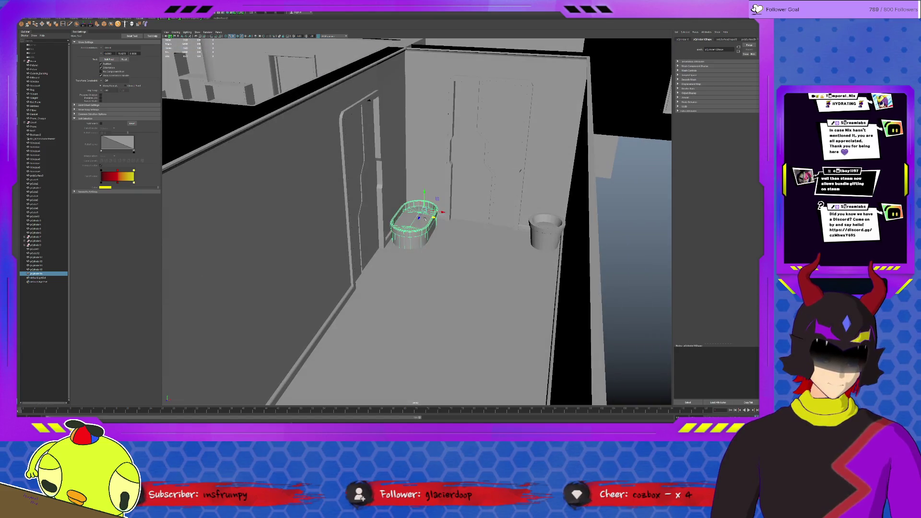
{"action": "left_click", "coordinate": [529, 310]}
{"action": "mouse_move", "coordinate": [529, 309]}
{"action": "left_mouse_down", "text": "alt"}
{"action": "mouse_move", "coordinate": [546, 274]}
{"action": "mouse_move", "coordinate": [514, 312]}
{"action": "mouse_move", "coordinate": [449, 271]}
{"action": "left_mouse_up", "text": "alt"}
{"action": "left_click", "coordinate": [449, 271]}
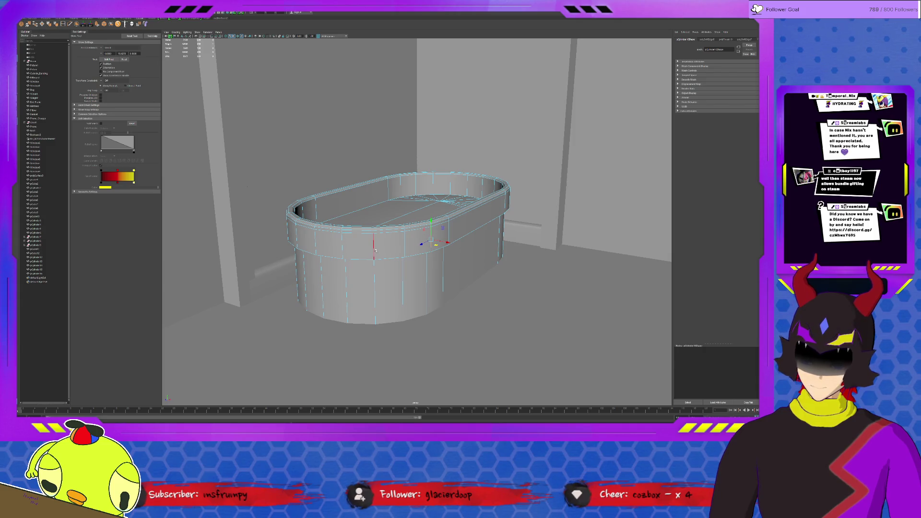
{"action": "left_click", "coordinate": [398, 244]}
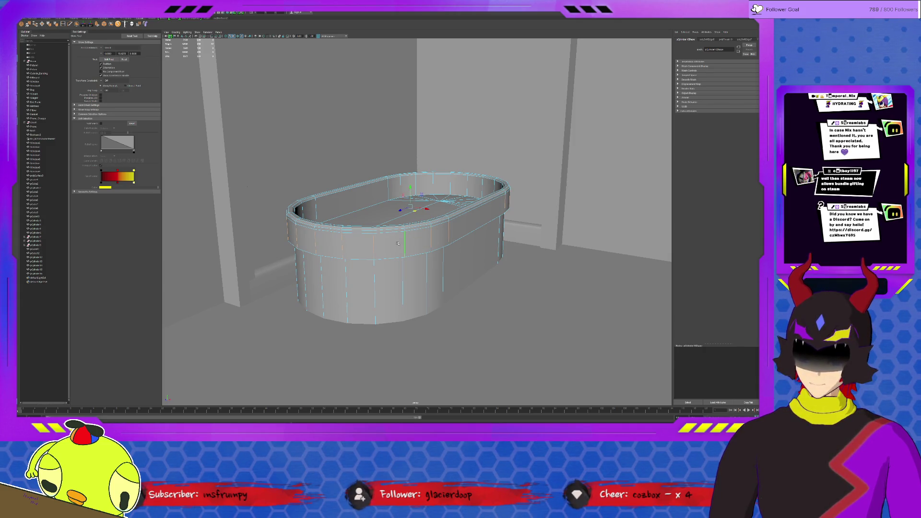
{"action": "left_click", "coordinate": [579, 306]}
{"action": "key", "text": "f"}
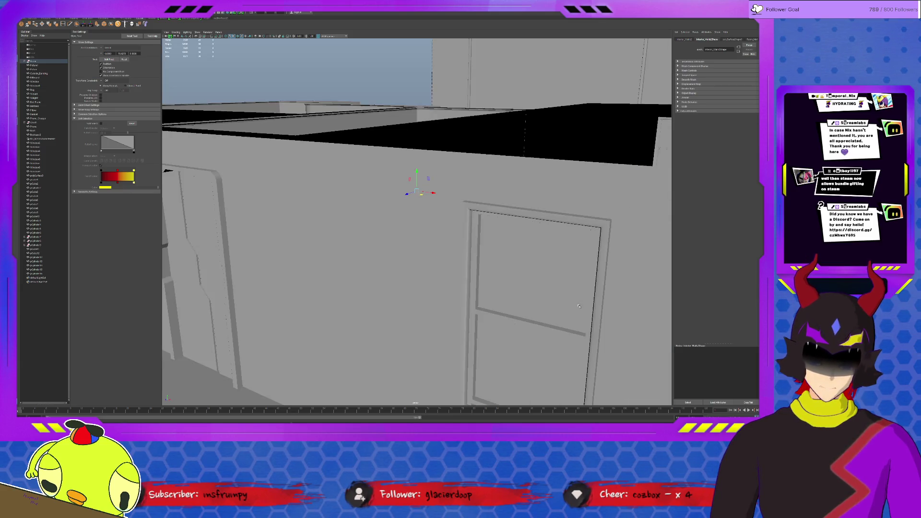
{"action": "mouse_move", "coordinate": [579, 306]}
{"action": "left_mouse_down", "text": "alt"}
{"action": "mouse_move", "coordinate": [540, 280]}
{"action": "mouse_move", "coordinate": [463, 302]}
{"action": "mouse_move", "coordinate": [432, 259]}
{"action": "left_mouse_up", "text": "alt"}
{"action": "left_click", "coordinate": [541, 280]}
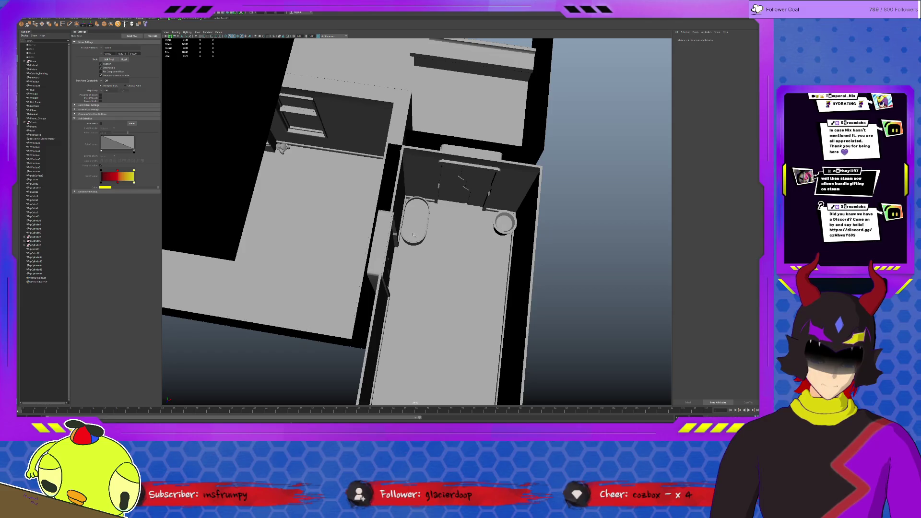
{"action": "left_click", "coordinate": [416, 220]}
{"action": "left_click", "coordinate": [555, 277]}
{"action": "left_click_drag", "start_coordinate": [555, 278], "coordinate": [522, 251], "text": "alt"}
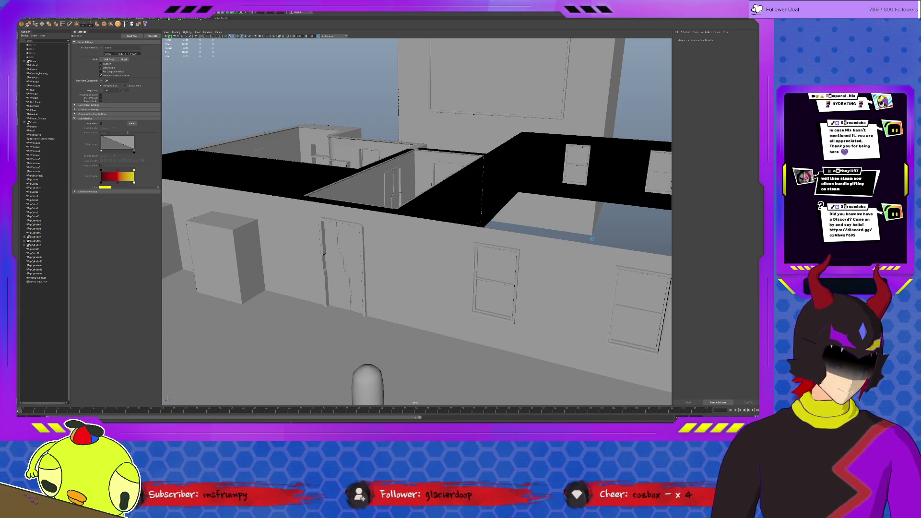
{"action": "scroll", "coordinate": [500, 234], "scroll_direction": "down", "scroll_amount": 10}
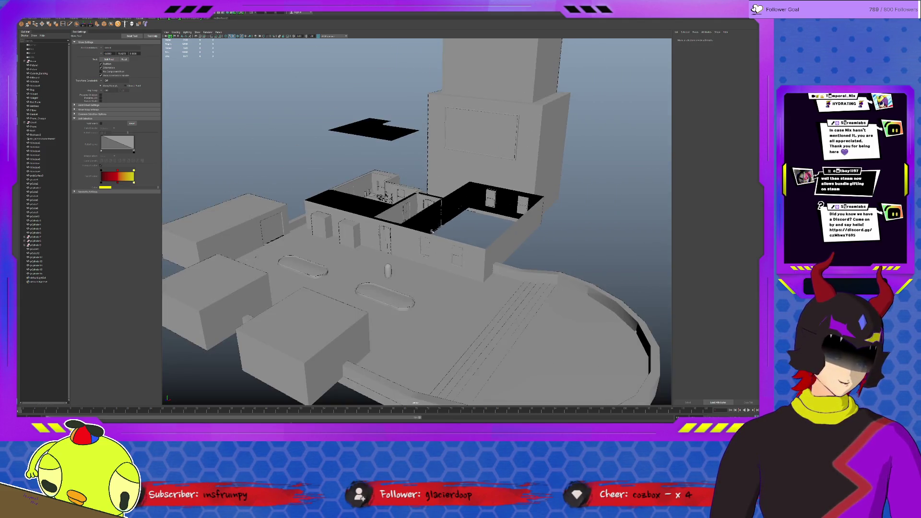
{"action": "scroll", "coordinate": [432, 212], "scroll_direction": "down", "scroll_amount": 3}
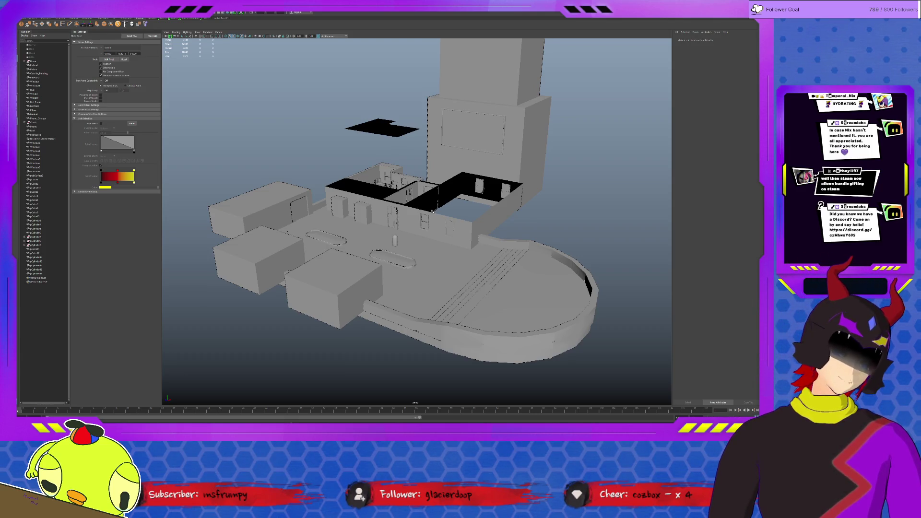
{"action": "scroll", "coordinate": [432, 211], "scroll_direction": "up", "scroll_amount": 5}
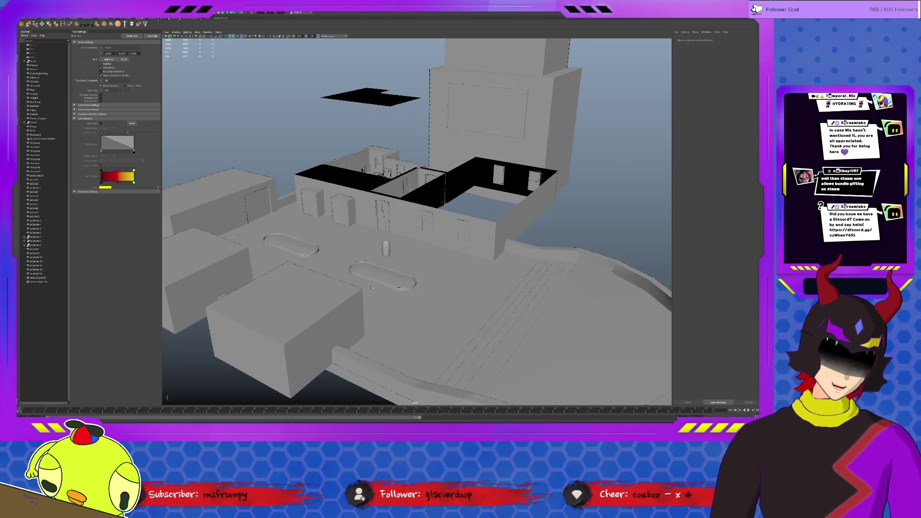
{"action": "left_click_drag", "start_coordinate": [432, 211], "coordinate": [376, 186], "text": "alt"}
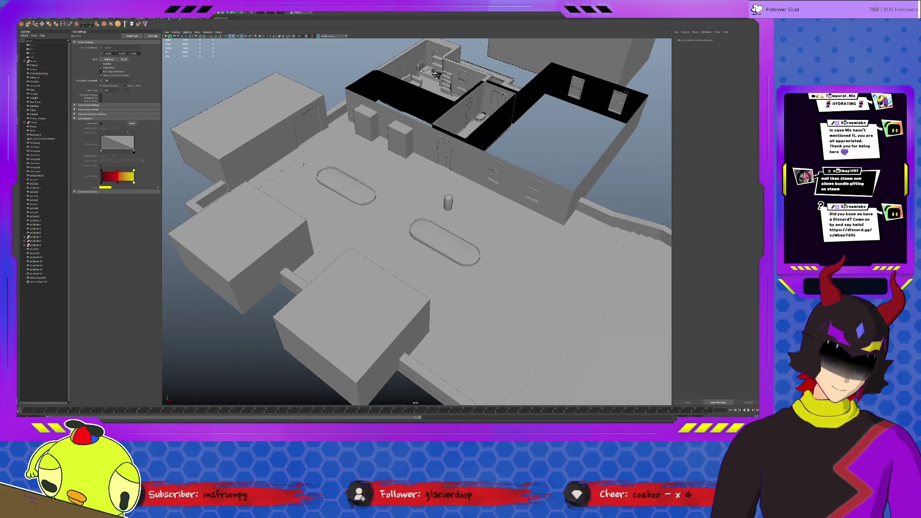
{"action": "left_click_drag", "start_coordinate": [427, 209], "coordinate": [445, 243], "text": "alt"}
{"action": "left_click", "coordinate": [440, 220]}
{"action": "mouse_move", "coordinate": [448, 347]}
{"action": "left_mouse_down", "text": "alt"}
{"action": "mouse_move", "coordinate": [442, 245]}
{"action": "mouse_move", "coordinate": [427, 251]}
{"action": "mouse_move", "coordinate": [429, 243]}
{"action": "mouse_move", "coordinate": [426, 258]}
{"action": "mouse_move", "coordinate": [398, 252]}
{"action": "mouse_move", "coordinate": [372, 190]}
{"action": "mouse_move", "coordinate": [427, 312]}
{"action": "left_mouse_up", "text": "alt"}
Move the capsule placeholder beside the lower oval rug, just behind the two oval planters
{"action": "left_click", "coordinate": [443, 349]}
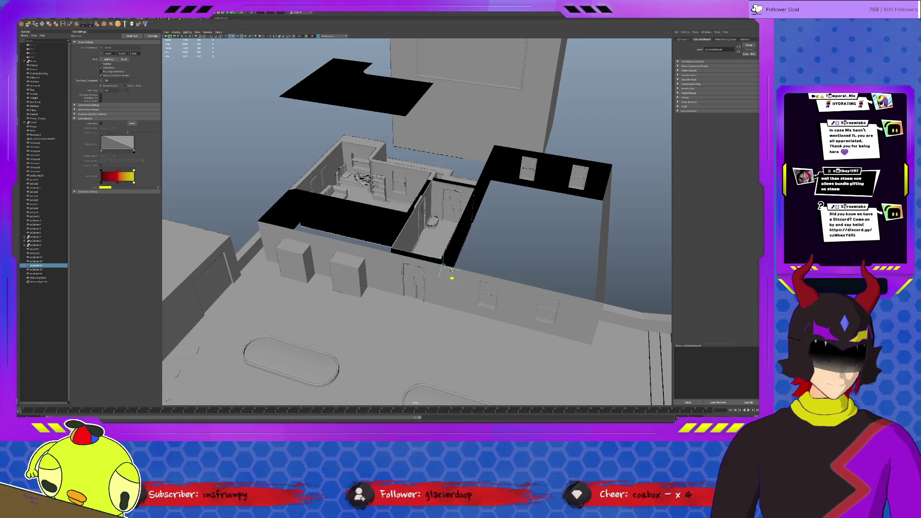
{"action": "mouse_move", "coordinate": [450, 209]}
{"action": "left_mouse_down", "text": "alt"}
{"action": "mouse_move", "coordinate": [446, 225]}
{"action": "mouse_move", "coordinate": [410, 207]}
{"action": "mouse_move", "coordinate": [406, 102]}
{"action": "mouse_move", "coordinate": [435, 213]}
{"action": "mouse_move", "coordinate": [407, 269]}
{"action": "mouse_move", "coordinate": [344, 284]}
{"action": "mouse_move", "coordinate": [269, 230]}
{"action": "mouse_move", "coordinate": [219, 168]}
{"action": "mouse_move", "coordinate": [243, 216]}
{"action": "mouse_move", "coordinate": [270, 223]}
{"action": "mouse_move", "coordinate": [255, 214]}
{"action": "mouse_move", "coordinate": [347, 301]}
{"action": "mouse_move", "coordinate": [520, 68]}
{"action": "mouse_move", "coordinate": [522, 104]}
{"action": "mouse_move", "coordinate": [489, 156]}
{"action": "mouse_move", "coordinate": [391, 168]}
{"action": "mouse_move", "coordinate": [259, 161]}
{"action": "mouse_move", "coordinate": [278, 319]}
{"action": "mouse_move", "coordinate": [391, 197]}
{"action": "mouse_move", "coordinate": [191, 244]}
{"action": "mouse_move", "coordinate": [389, 304]}
{"action": "mouse_move", "coordinate": [307, 165]}
{"action": "mouse_move", "coordinate": [309, 336]}
{"action": "mouse_move", "coordinate": [584, 282]}
{"action": "mouse_move", "coordinate": [629, 313]}
{"action": "left_mouse_up", "text": "alt"}
{"action": "mouse_move", "coordinate": [629, 312]}
{"action": "left_mouse_down", "text": "alt"}
{"action": "mouse_move", "coordinate": [509, 221]}
{"action": "mouse_move", "coordinate": [445, 144]}
{"action": "mouse_move", "coordinate": [483, 217]}
{"action": "left_mouse_up", "text": "alt"}
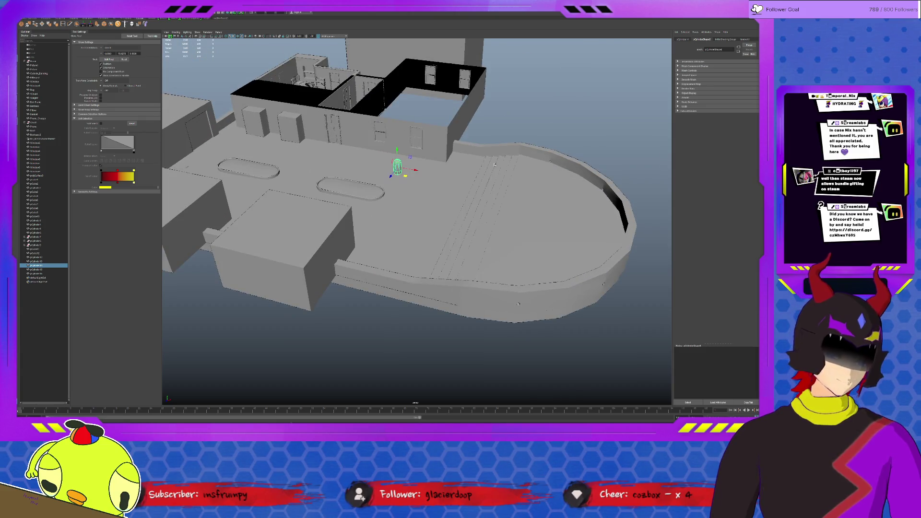
{"action": "left_click", "coordinate": [512, 124]}
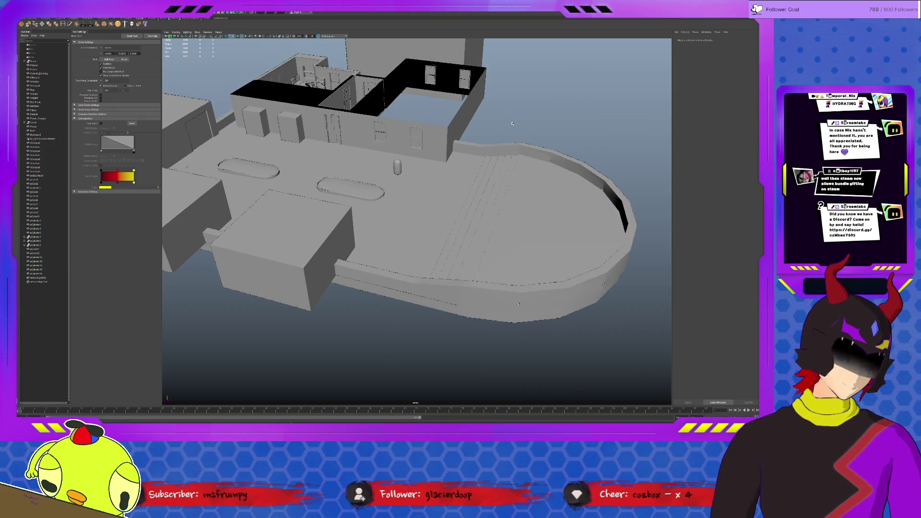